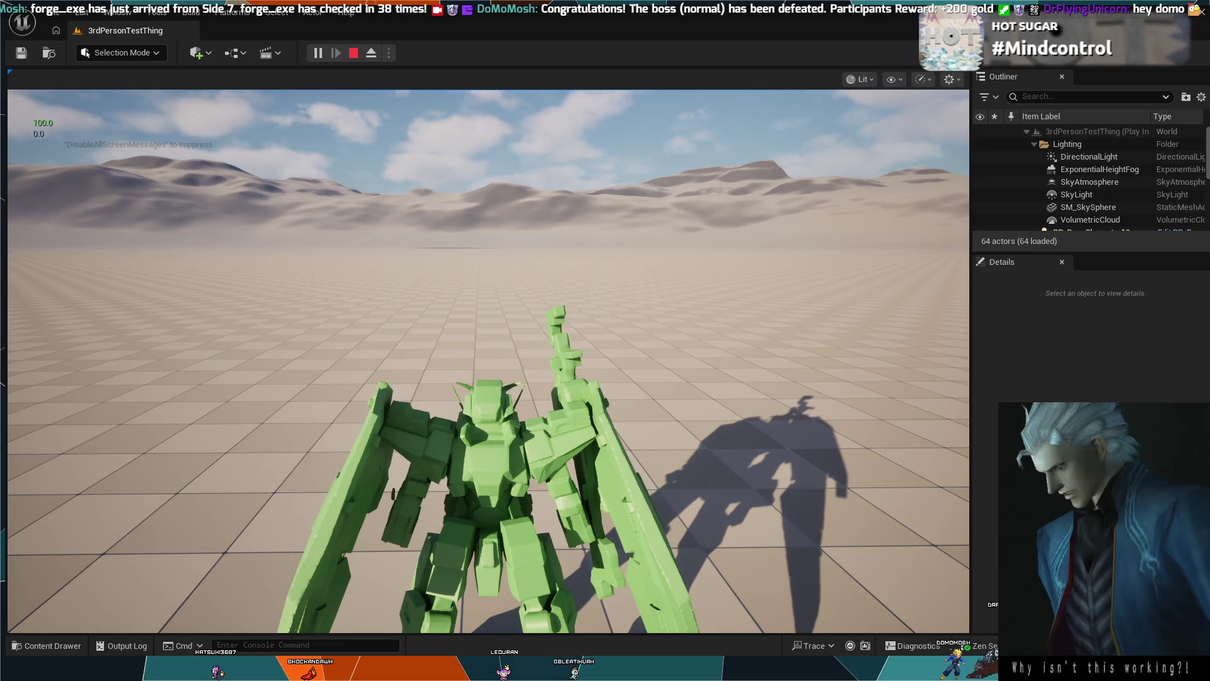
Take control of the green mech in the running playtest and drive it around the test level.
{"action": "left_click", "coordinate": [489, 359]}
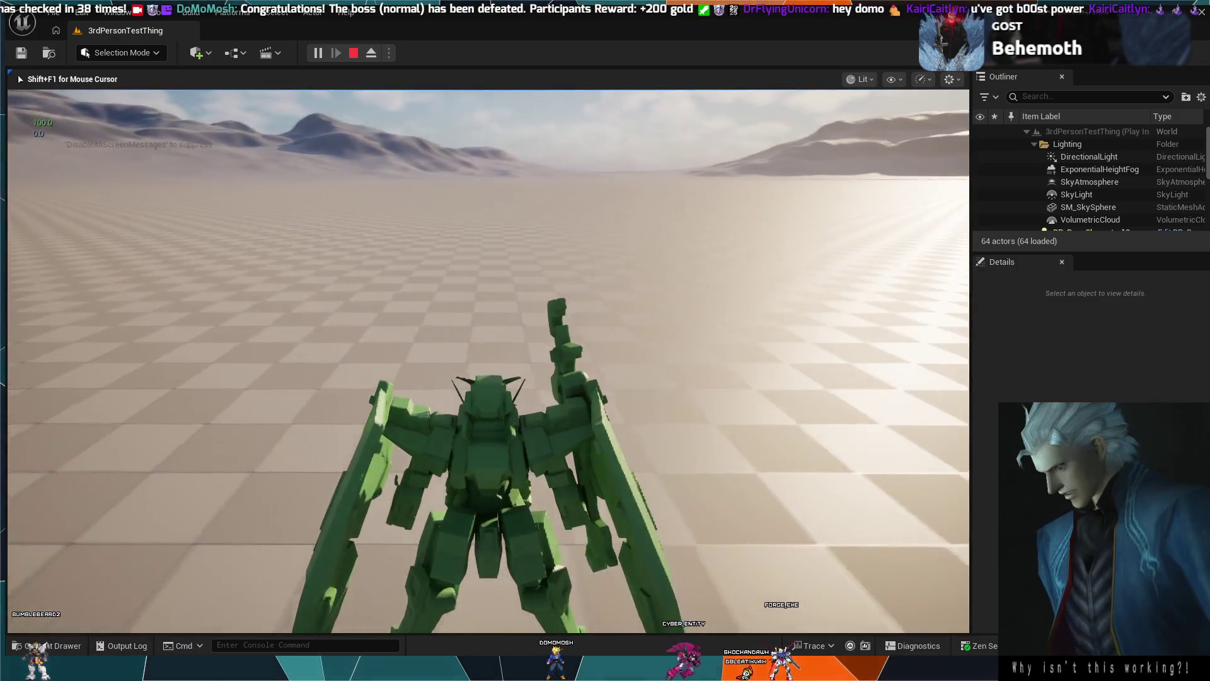
Stop the playtest with Esc to get back to the empty 3rdPersonTestThing level in the editor.
{"action": "key", "text": "Escape"}
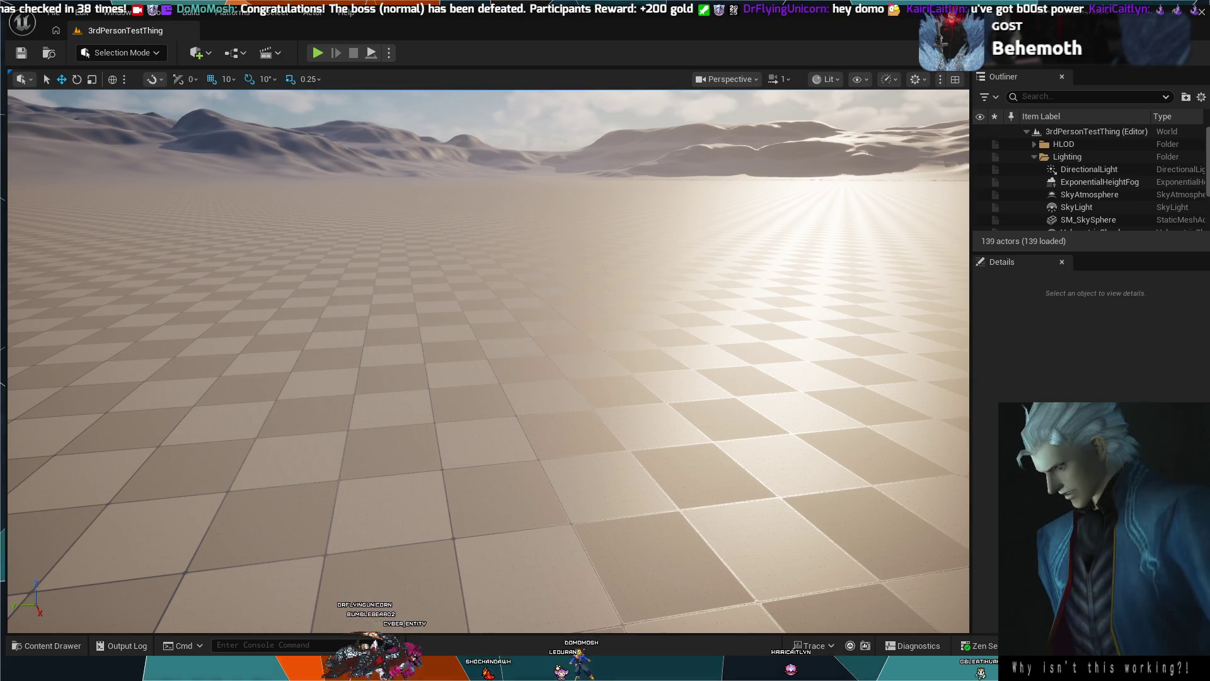
Bring the Clip Studio Paint window with the robot line-art reference to the front.
{"action": "key", "text": "alt+Tab"}
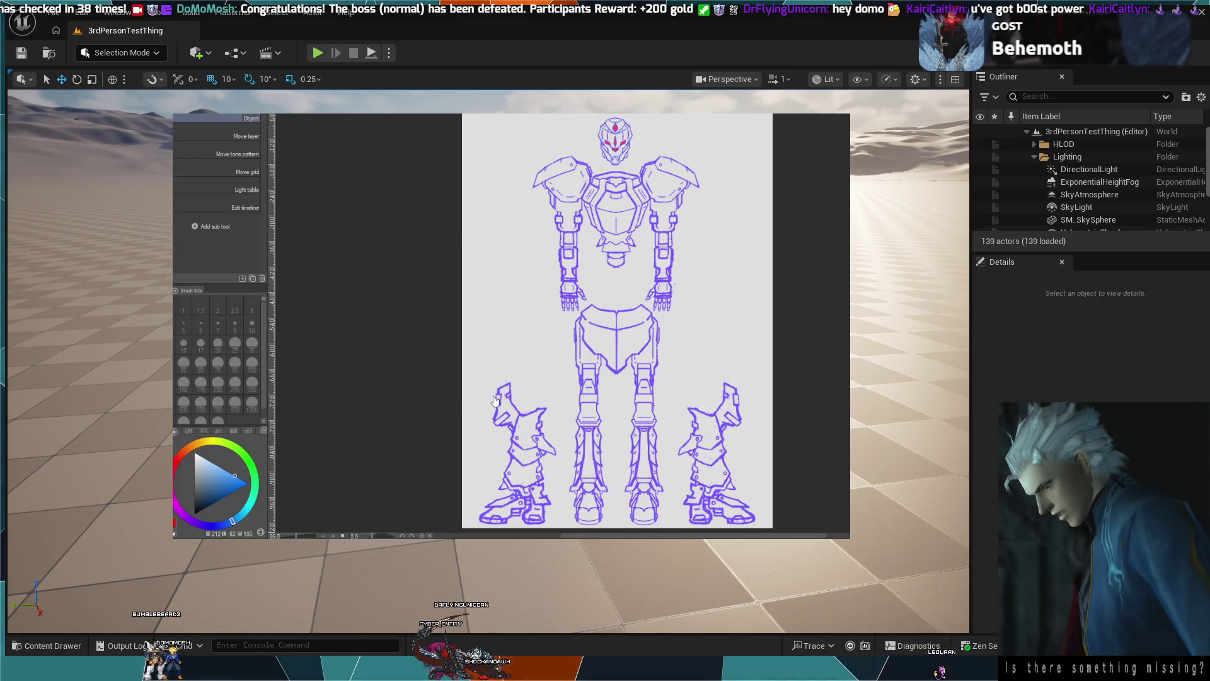
Flip between the full-colour Gundam reference and the red and purple robot sketch.
{"action": "key", "text": "ctrl+Tab"}
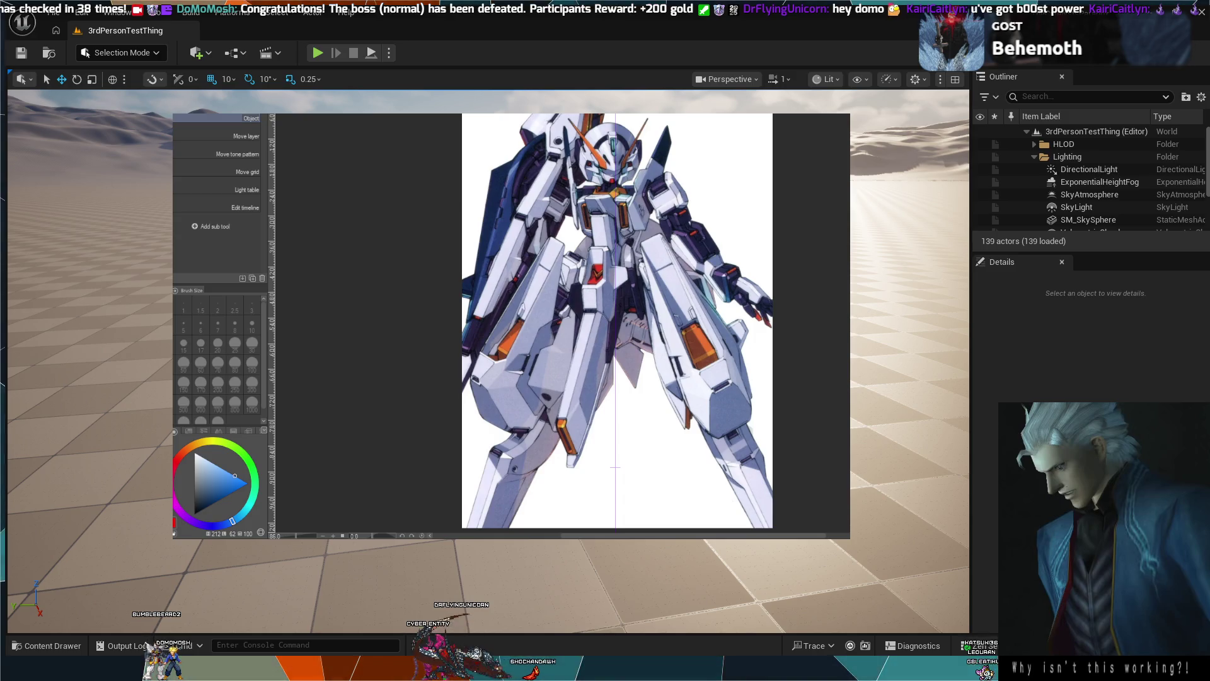
{"action": "key", "text": "ctrl+Tab"}
{"action": "key", "text": "ctrl+Tab"}
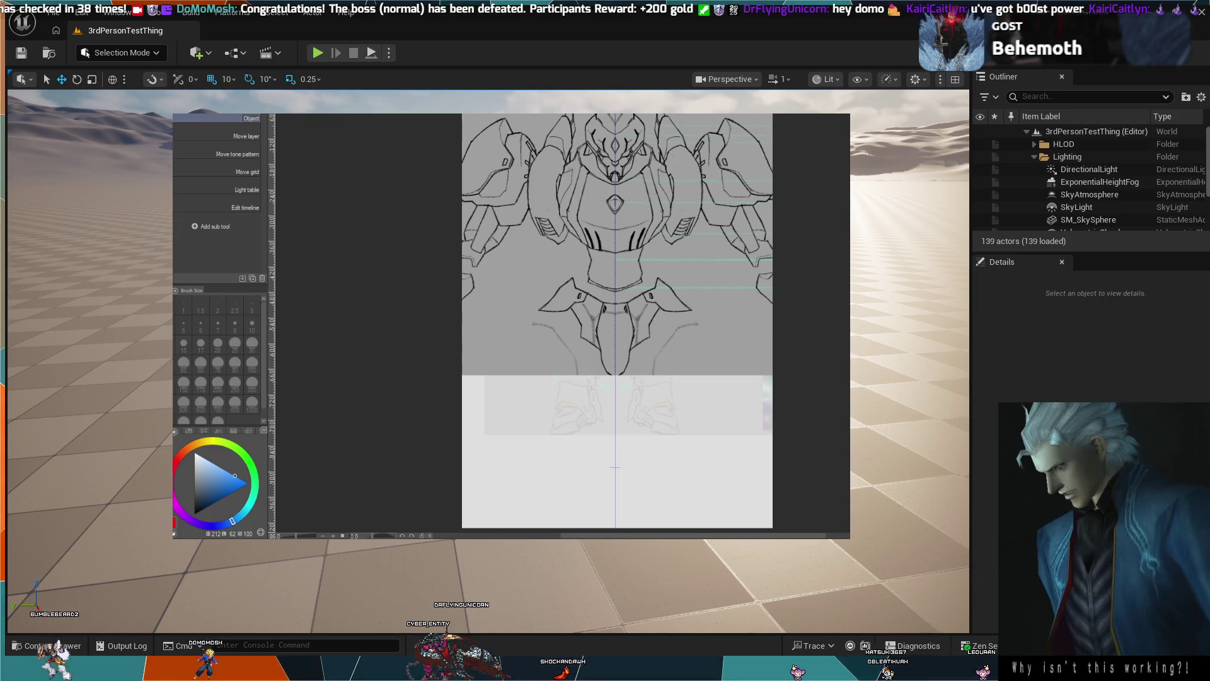
{"action": "key", "text": "ctrl+Tab"}
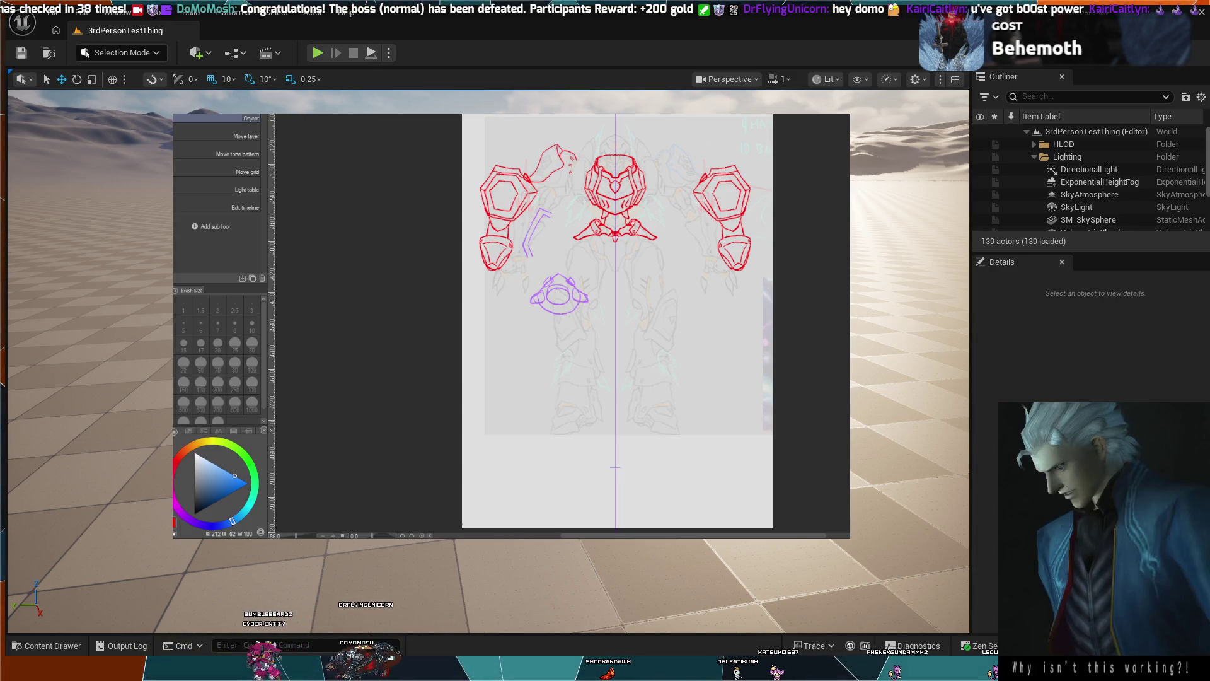
Paste the purple head sketch back, toggle it with undo/redo, then clear the red and purple strokes.
{"action": "key", "text": "ctrl+v"}
{"action": "key", "text": "ctrl+z"}
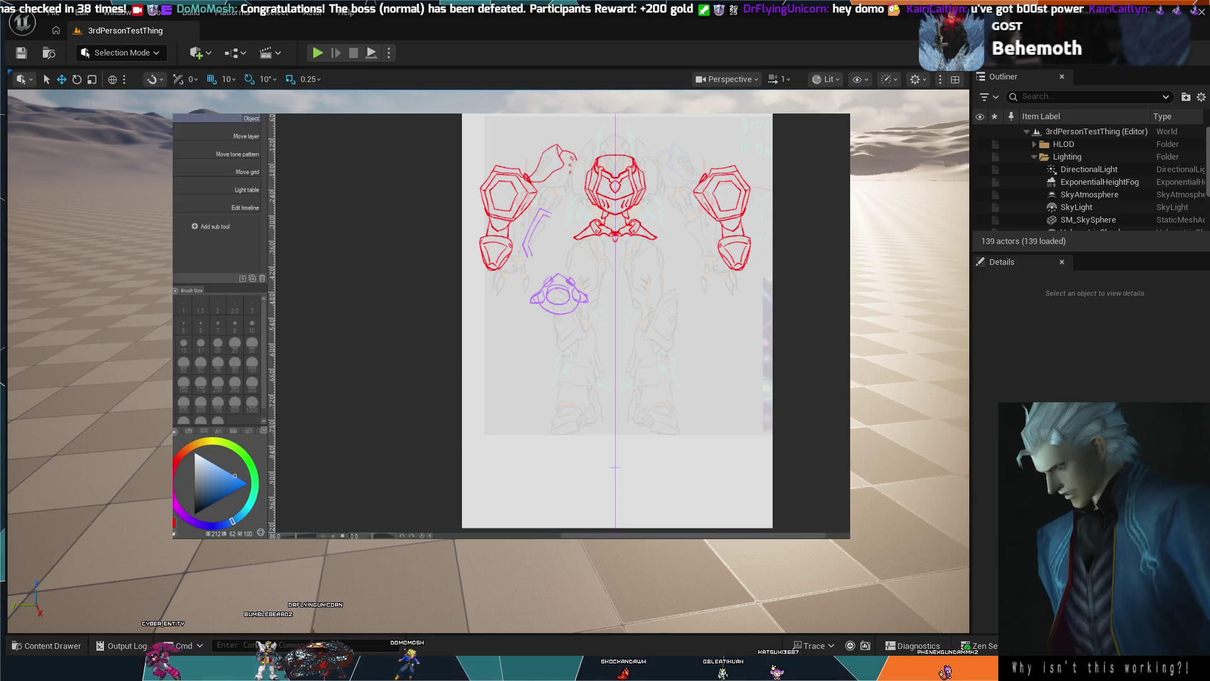
{"action": "key", "text": "ctrl+y"}
{"action": "key", "text": "ctrl+z"}
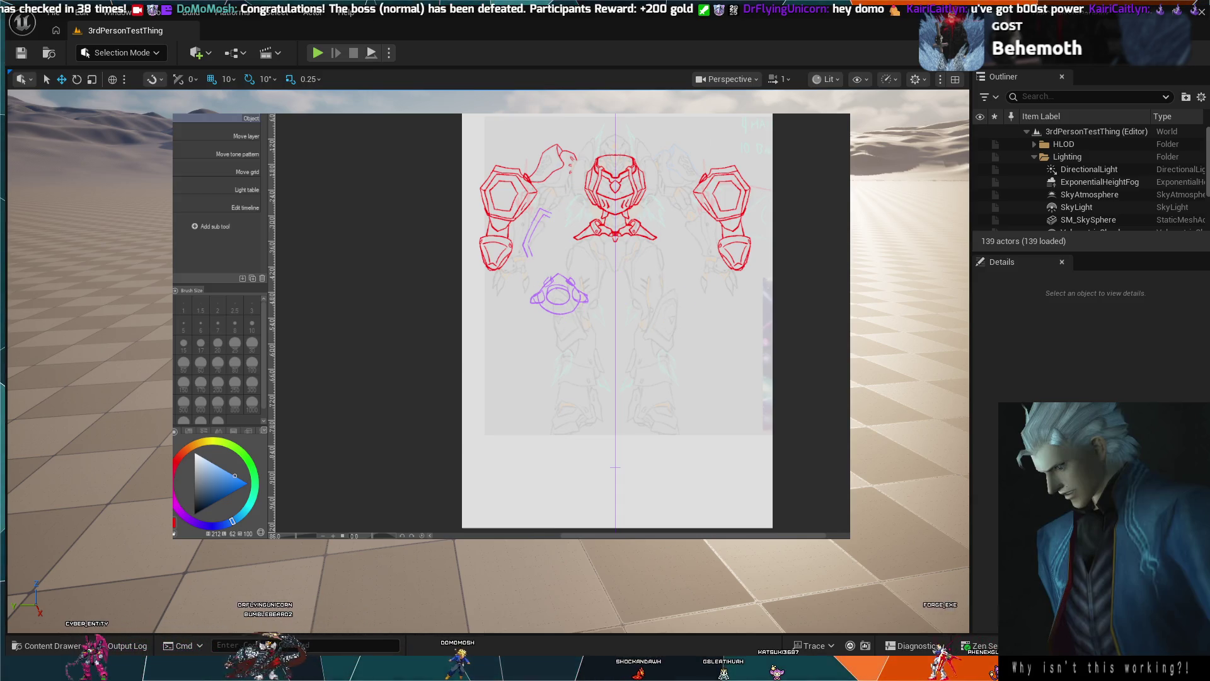
{"action": "key", "text": "ctrl+y"}
{"action": "key", "text": "ctrl+z"}
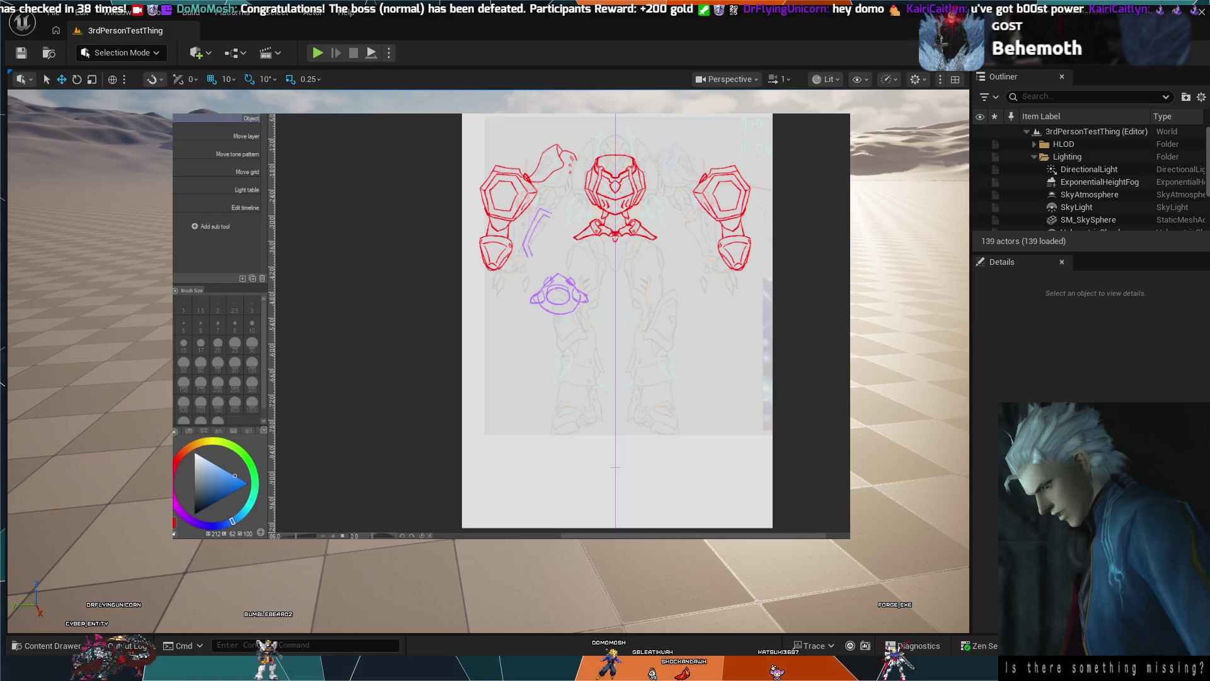
{"action": "key", "text": "ctrl+y"}
{"action": "key", "text": "ctrl+z"}
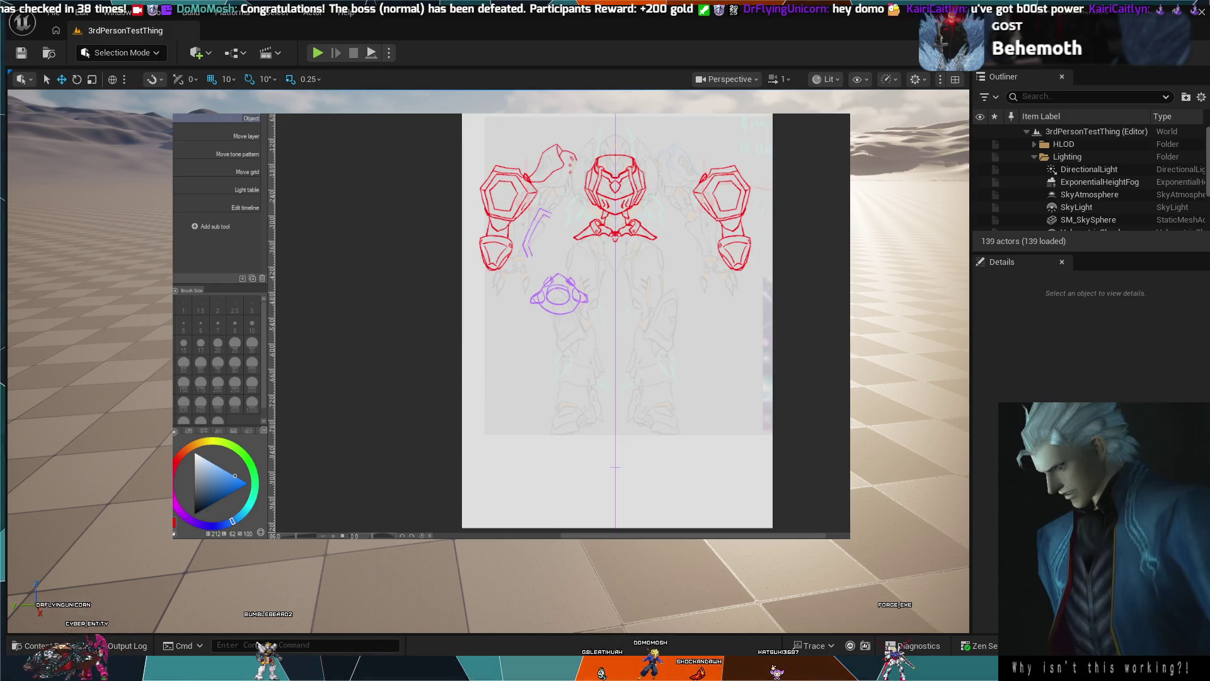
{"action": "key", "text": "ctrl+z"}
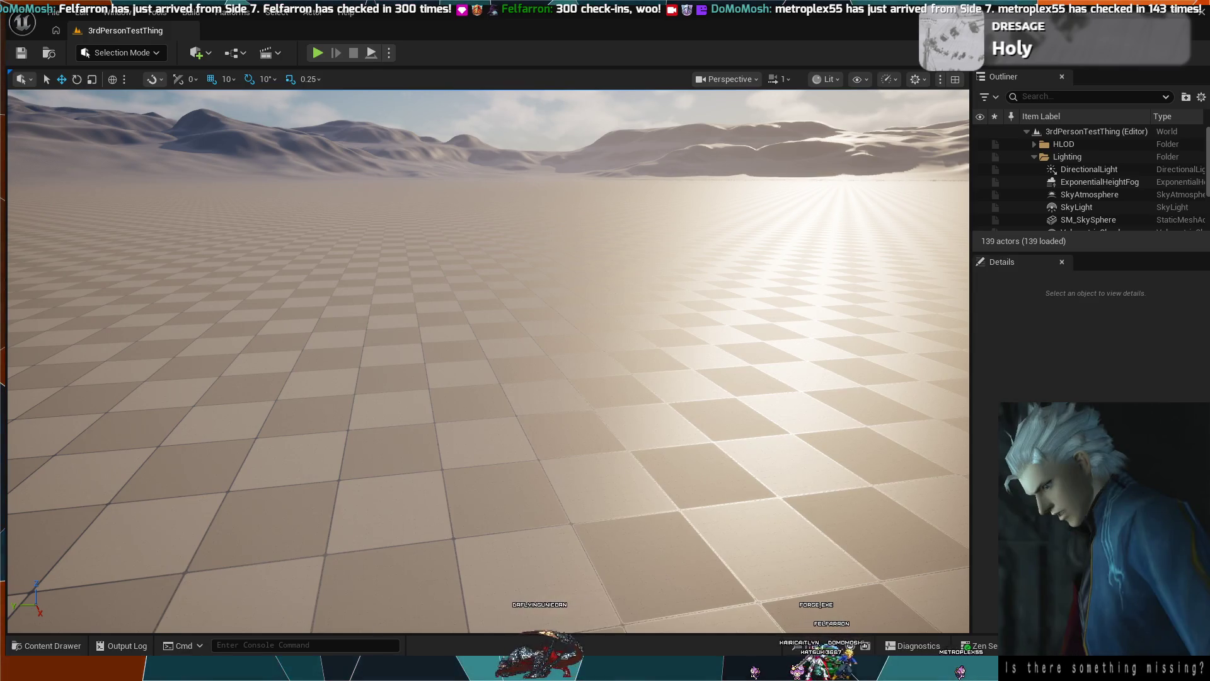
Start Play In Editor from the toolbar and control the mech while readouts move from 100.0/0.0.
{"action": "left_click", "coordinate": [313, 54]}
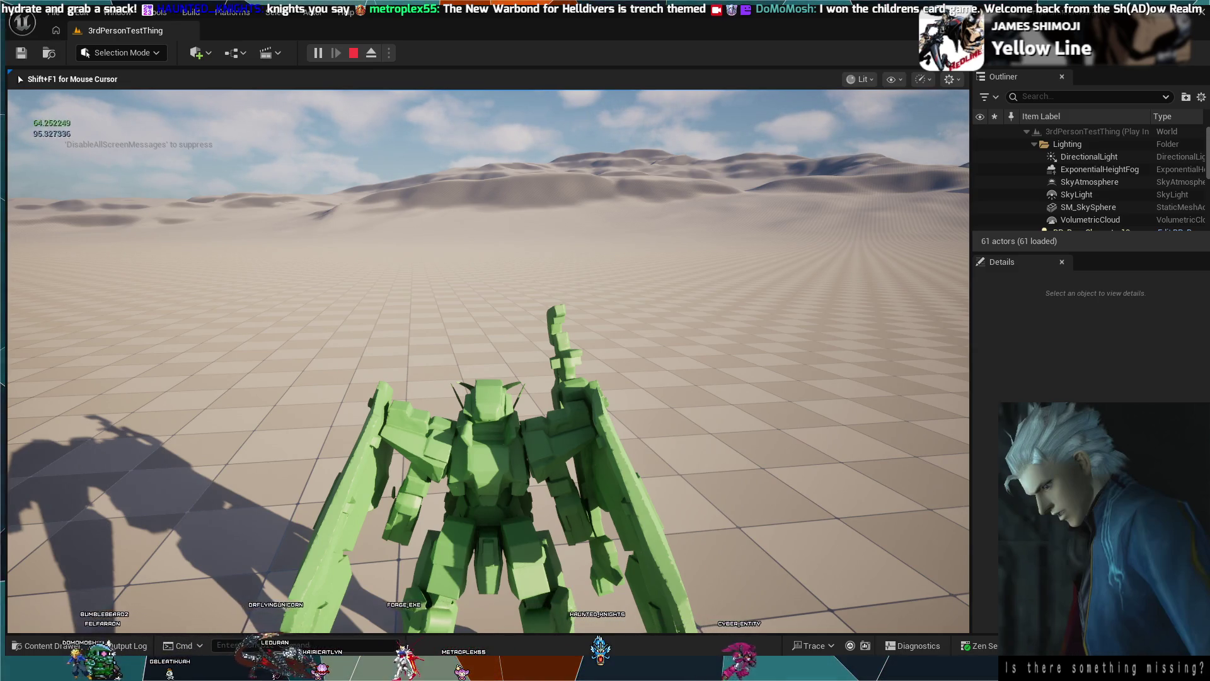
Make the mech act with Shift to drain mana, then let both readouts recover to about 95.8.
{"action": "key", "text": "shift"}
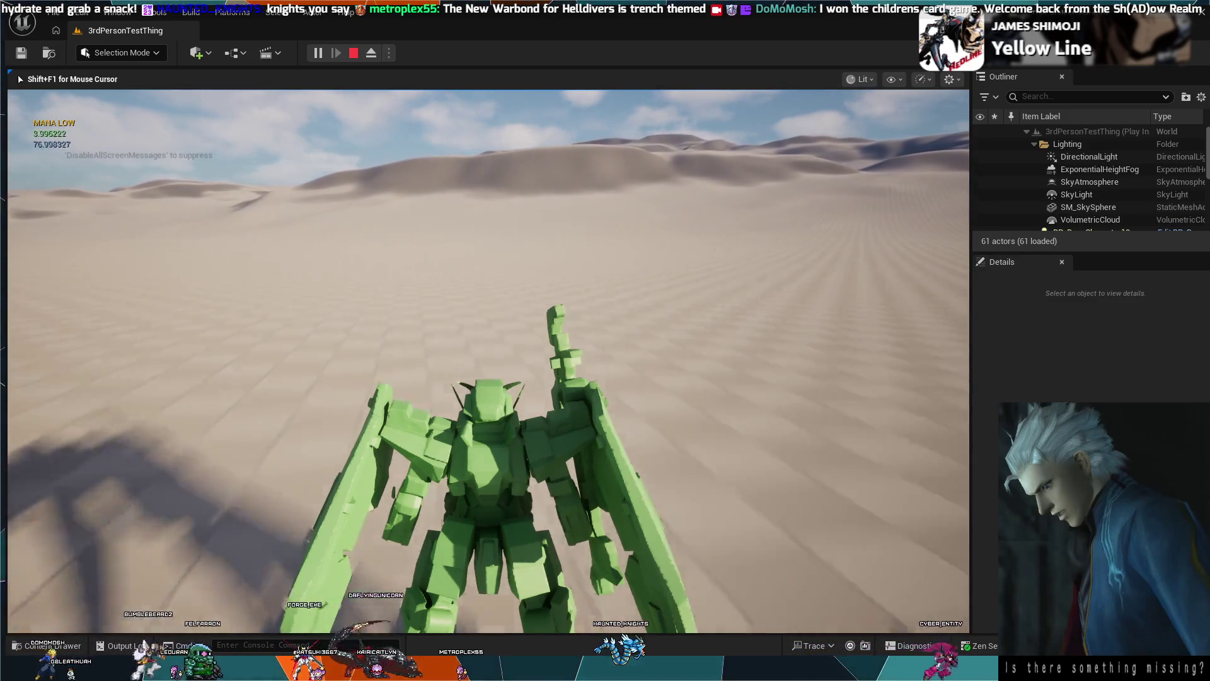
{"action": "mouse_move", "coordinate": [488, 360]}
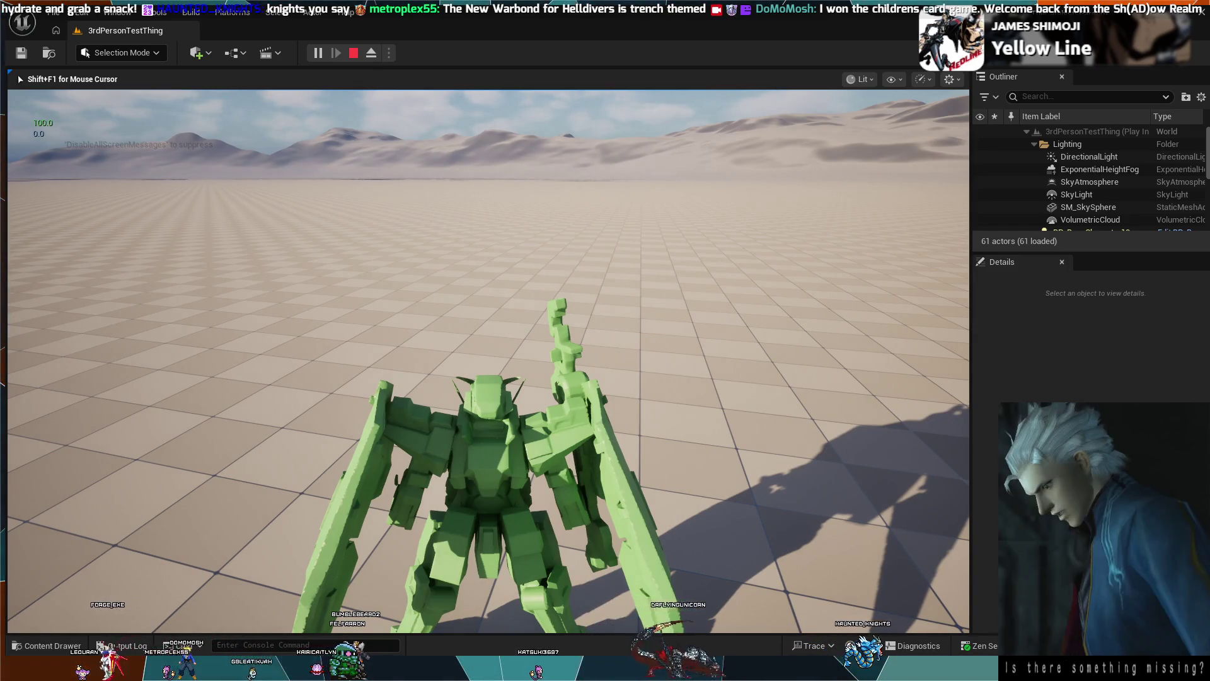
{"action": "mouse_move", "coordinate": [489, 360]}
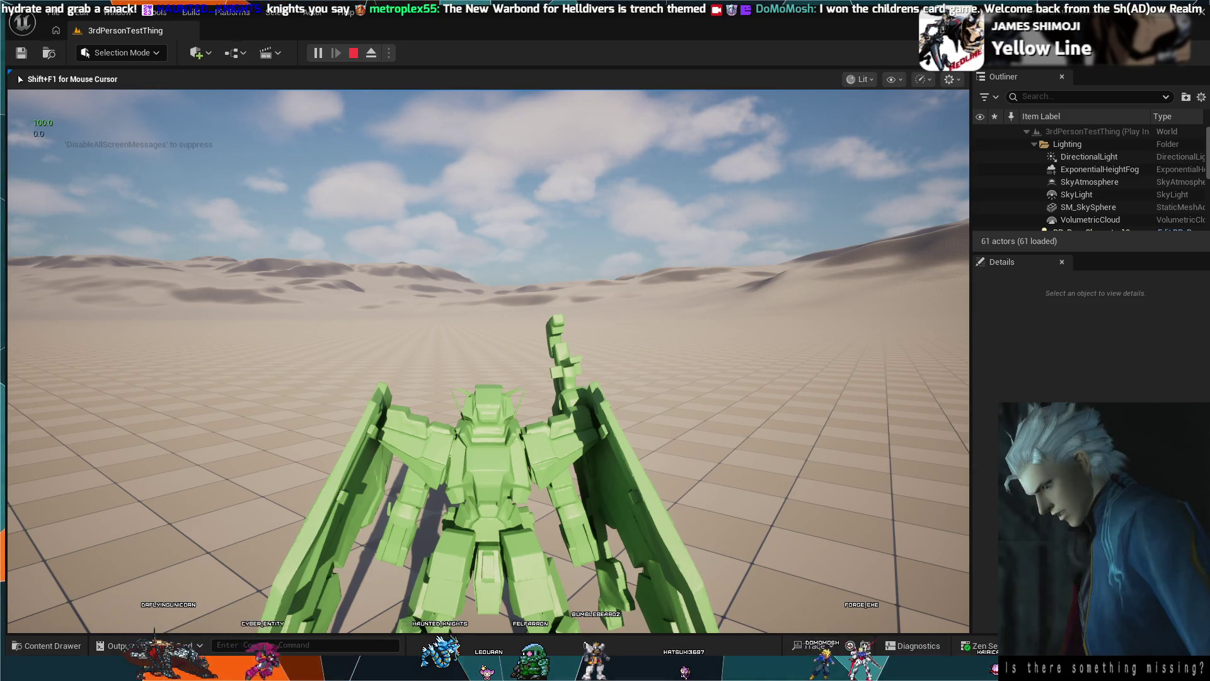
{"action": "mouse_move", "coordinate": [488, 361]}
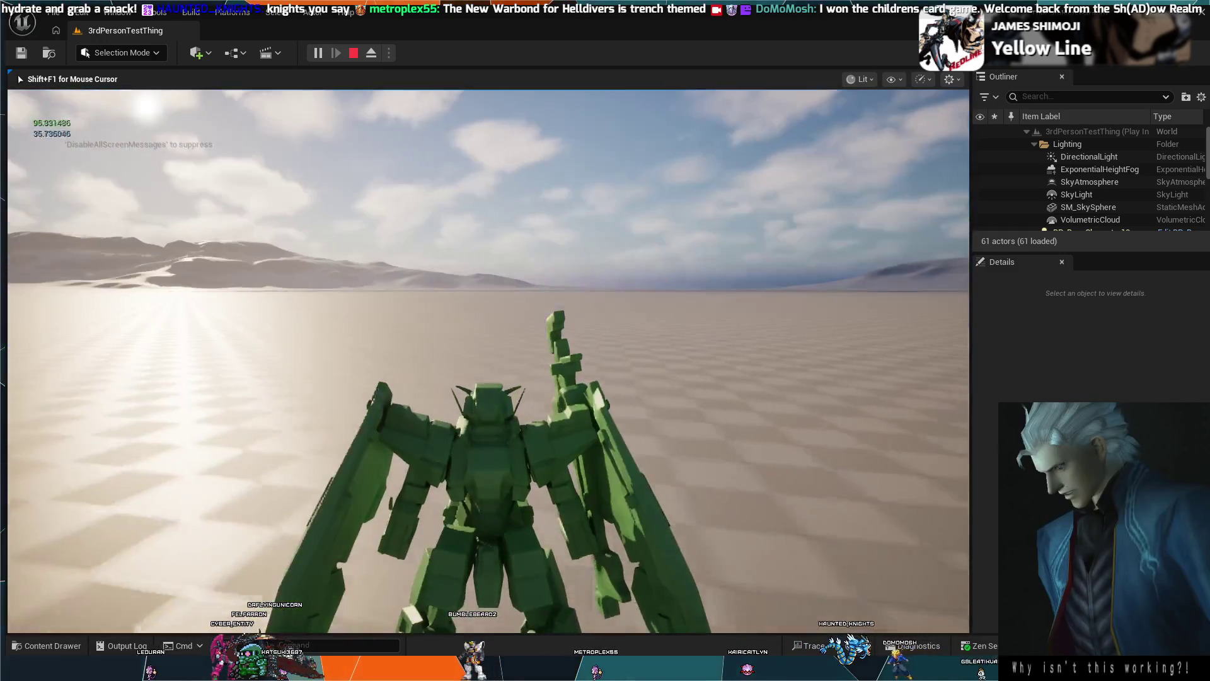
End the playtest with Esc while the readouts hold near 95.83 and 95.74.
{"action": "key", "text": "Escape"}
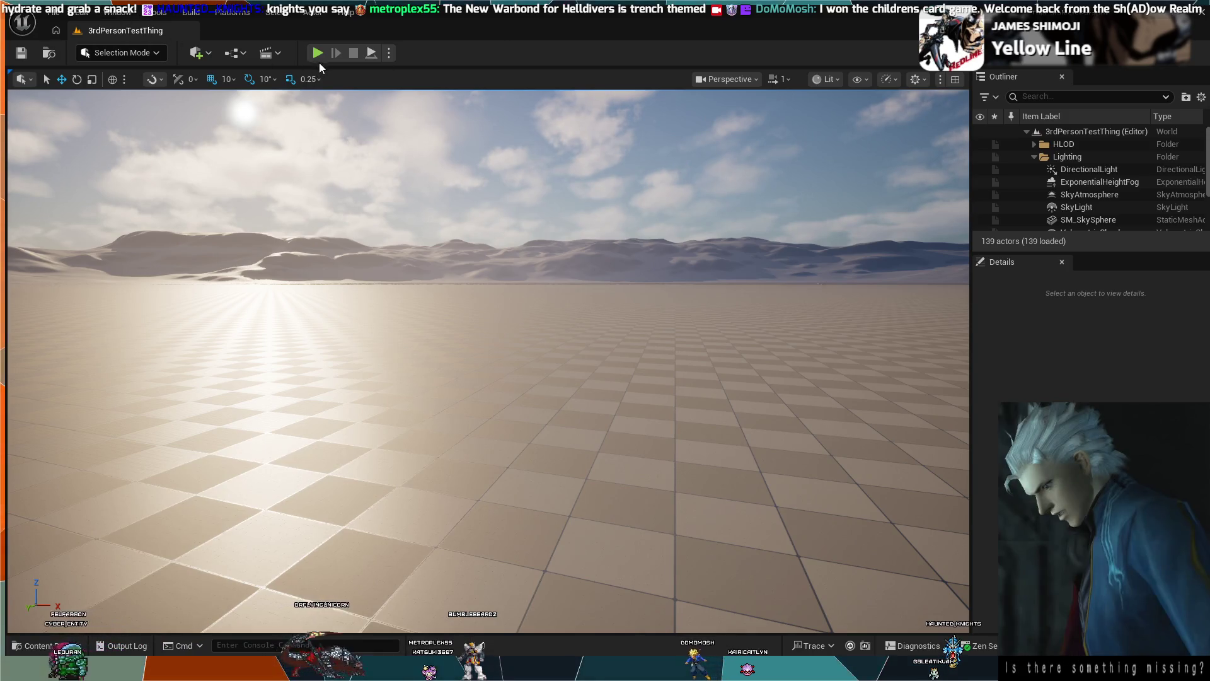
Run a quick playtest with Alt+P, walk the mech forward with W until mana hits 0.0, then stop.
{"action": "key", "text": "alt+p"}
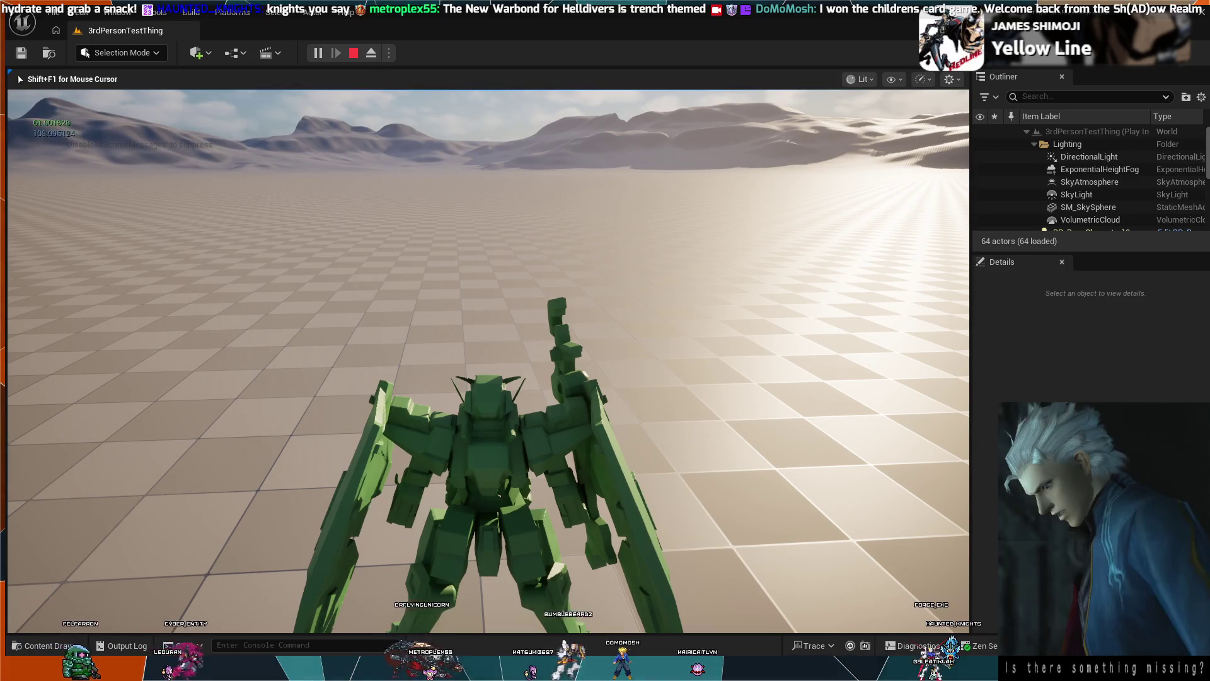
{"action": "key", "text": "w"}
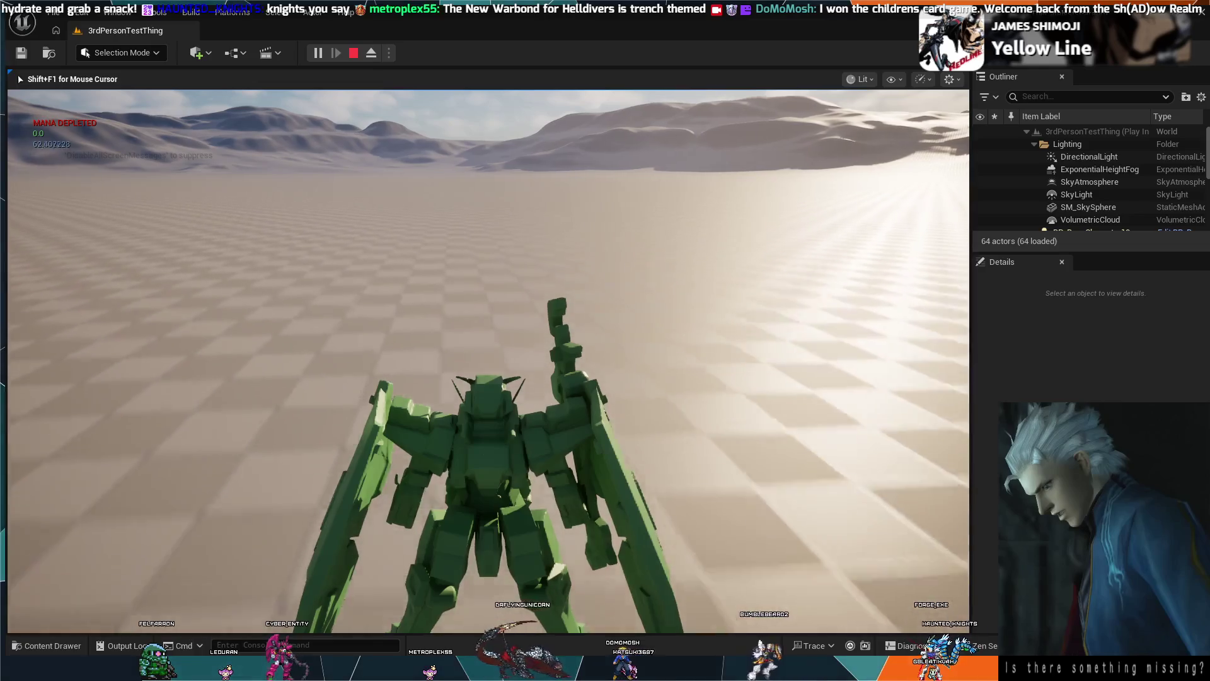
{"action": "key", "text": "Escape"}
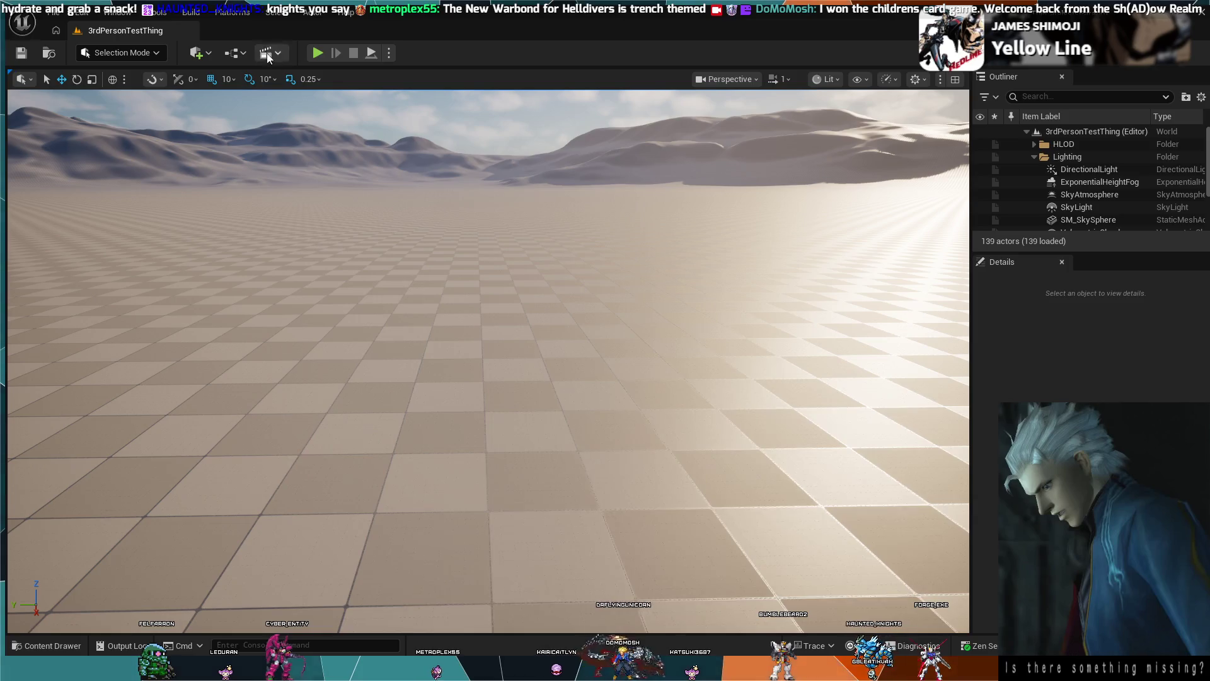
Open the BP_BaseCharacter Blueprint from the Content Drawer.
{"action": "left_click", "coordinate": [80, 652]}
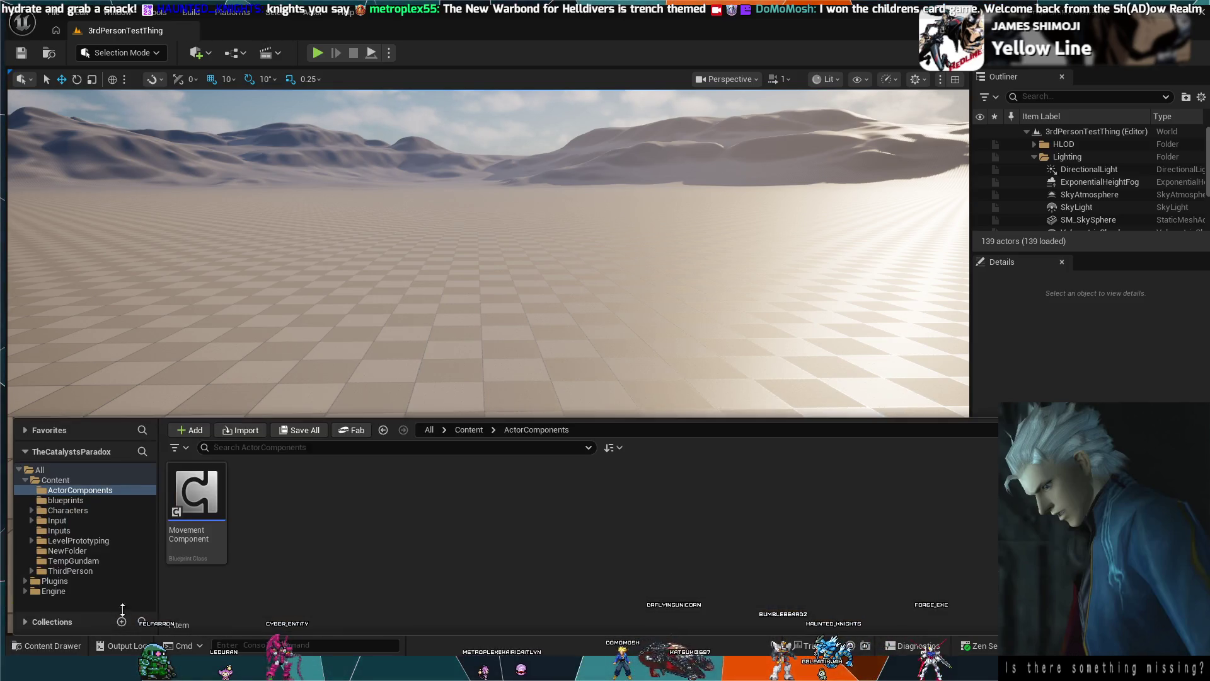
{"action": "left_click", "coordinate": [189, 493]}
{"action": "double_click", "coordinate": [185, 484]}
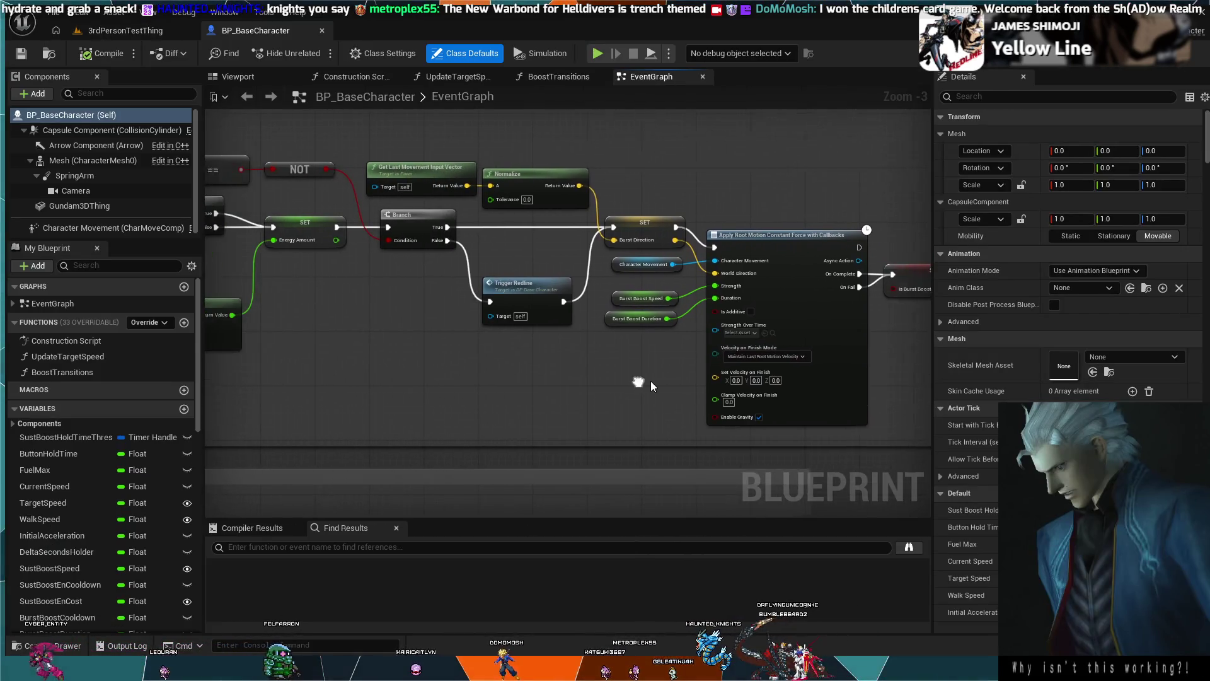
Zoom out and pan across its EventGraph, then close the BP_BaseCharacter tab.
{"action": "scroll", "coordinate": [650, 382], "scroll_direction": "down", "scroll_amount": 4}
{"action": "scroll", "coordinate": [629, 393], "scroll_direction": "down", "scroll_amount": 3}
{"action": "scroll", "coordinate": [676, 388], "scroll_direction": "down", "scroll_amount": 2}
{"action": "mouse_move", "coordinate": [633, 280]}
{"action": "left_mouse_down"}
{"action": "mouse_move", "coordinate": [724, 356]}
{"action": "mouse_move", "coordinate": [699, 331]}
{"action": "left_mouse_up"}
{"action": "scroll", "coordinate": [608, 324], "scroll_direction": "up", "scroll_amount": 3}
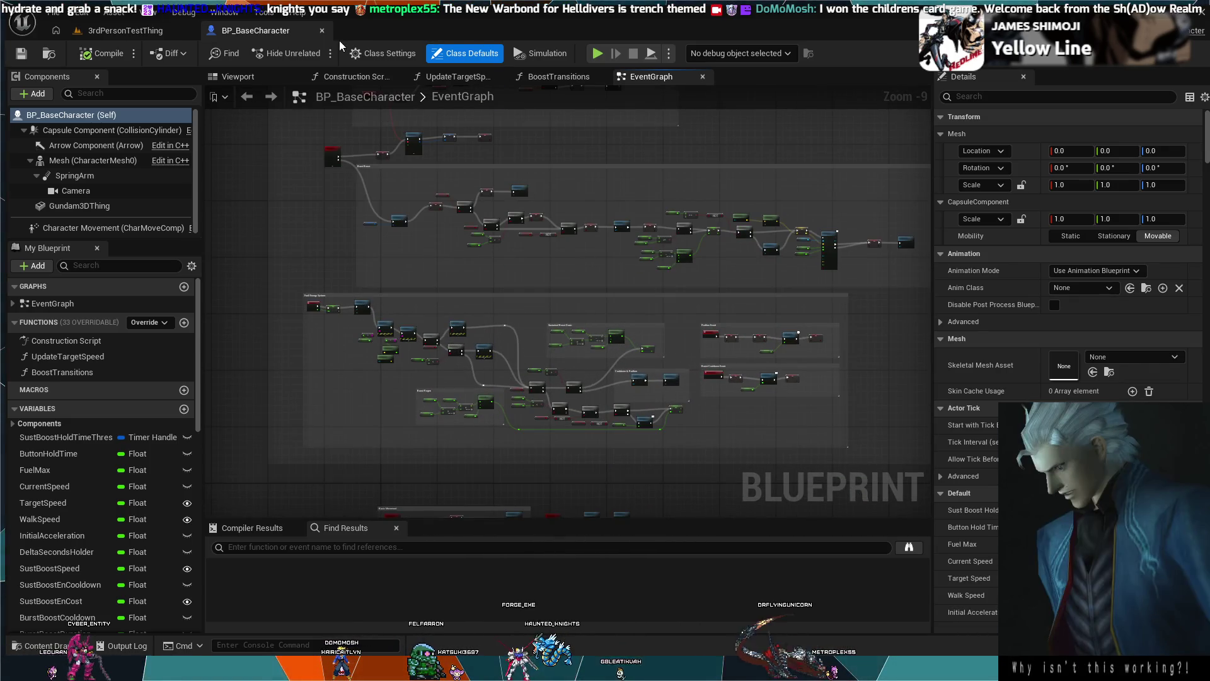
{"action": "left_click", "coordinate": [321, 31]}
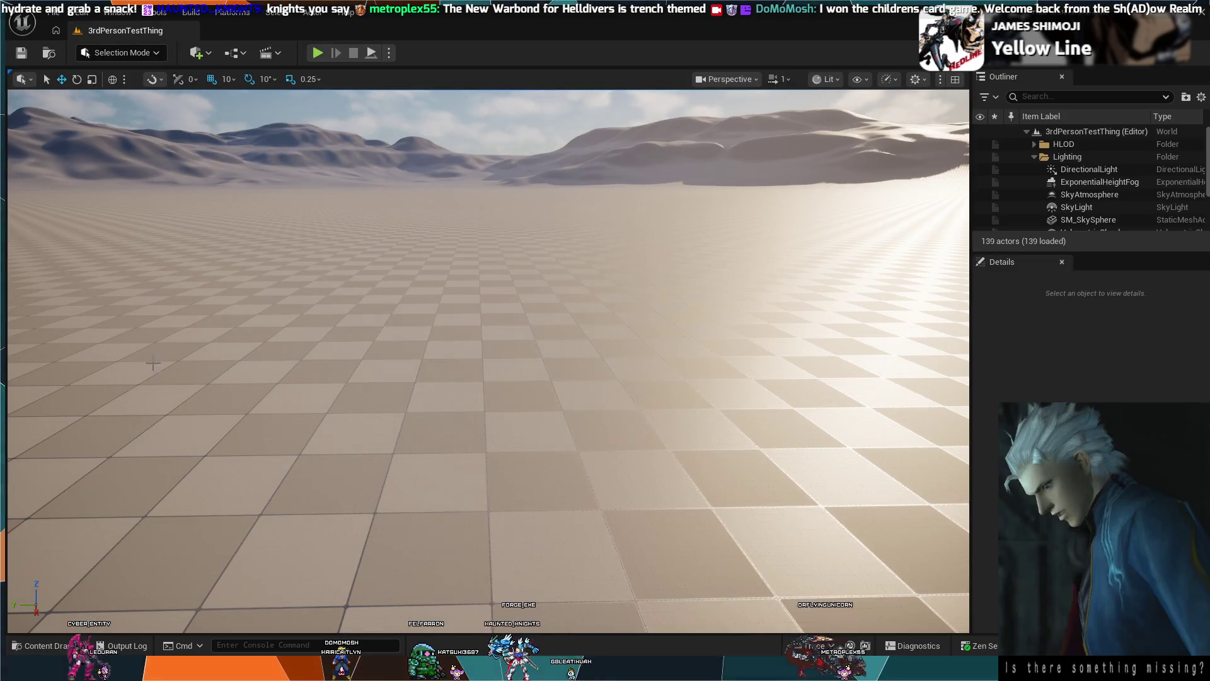
Open BP_BaseCharacter1 from the Content Drawer and survey its whole node network.
{"action": "left_click", "coordinate": [28, 647]}
{"action": "left_click", "coordinate": [278, 498]}
{"action": "double_click", "coordinate": [277, 498]}
{"action": "scroll", "coordinate": [529, 297], "scroll_direction": "down", "scroll_amount": 11}
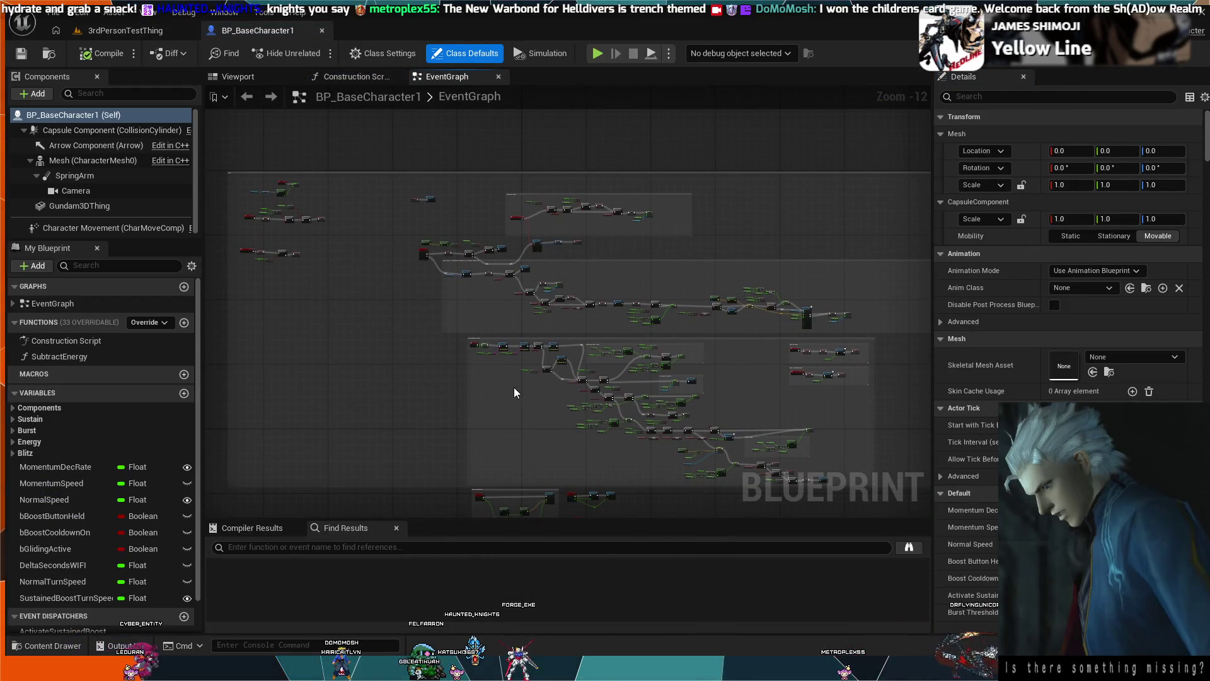
{"action": "scroll", "coordinate": [513, 387], "scroll_direction": "up", "scroll_amount": 1}
{"action": "left_click_drag", "start_coordinate": [514, 387], "coordinate": [491, 358]}
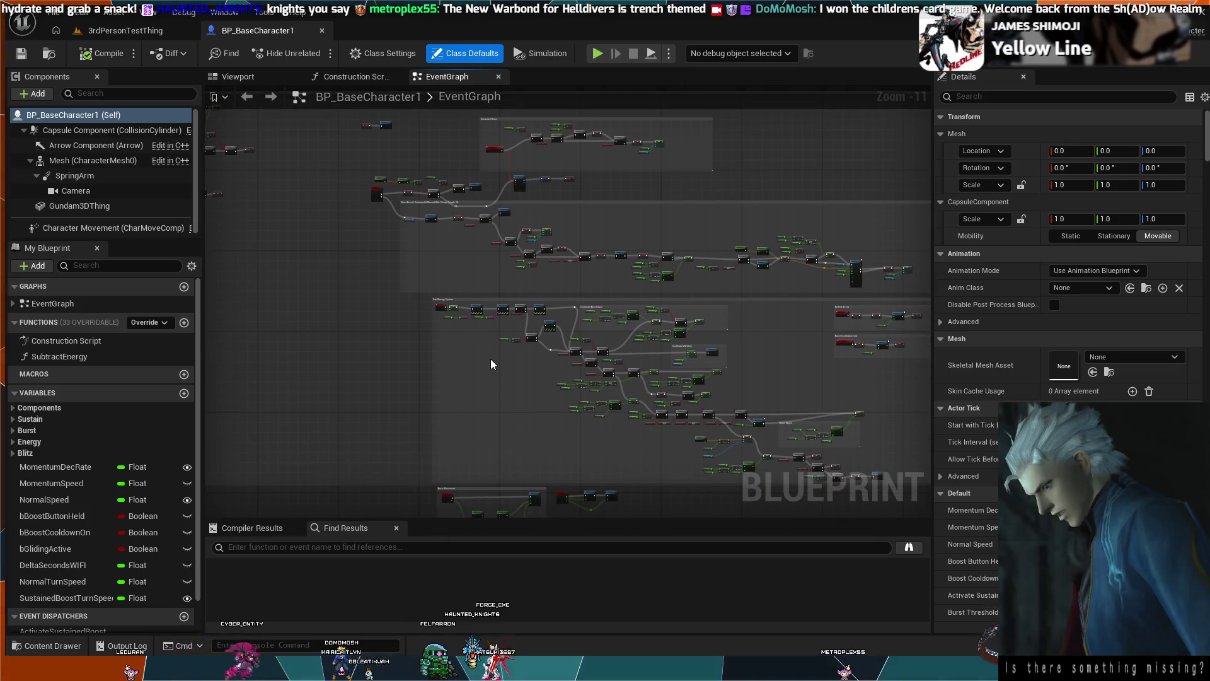
Pan the EventGraph to the Branch and SET Velocity boost nodes, then the energy SET and Clamp nodes.
{"action": "scroll", "coordinate": [479, 279], "scroll_direction": "up", "scroll_amount": 6}
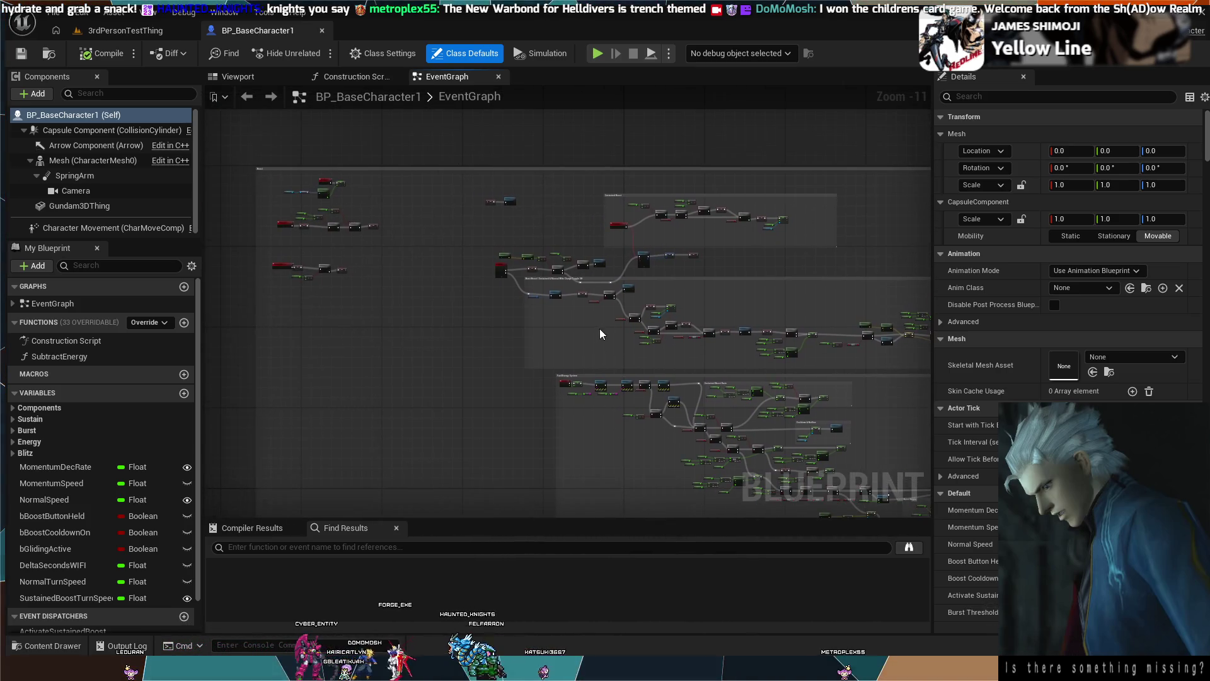
{"action": "mouse_move", "coordinate": [467, 235]}
{"action": "left_mouse_down"}
{"action": "mouse_move", "coordinate": [543, 305]}
{"action": "mouse_move", "coordinate": [494, 265]}
{"action": "mouse_move", "coordinate": [449, 261]}
{"action": "mouse_move", "coordinate": [667, 419]}
{"action": "mouse_move", "coordinate": [549, 305]}
{"action": "left_mouse_up"}
{"action": "scroll", "coordinate": [550, 305], "scroll_direction": "down", "scroll_amount": 4}
{"action": "scroll", "coordinate": [712, 338], "scroll_direction": "up", "scroll_amount": 6}
{"action": "scroll", "coordinate": [635, 404], "scroll_direction": "down", "scroll_amount": 2}
{"action": "mouse_move", "coordinate": [635, 405]}
{"action": "left_mouse_down"}
{"action": "mouse_move", "coordinate": [608, 386]}
{"action": "mouse_move", "coordinate": [528, 410]}
{"action": "mouse_move", "coordinate": [695, 459]}
{"action": "left_mouse_up"}
{"action": "scroll", "coordinate": [600, 431], "scroll_direction": "up", "scroll_amount": 4}
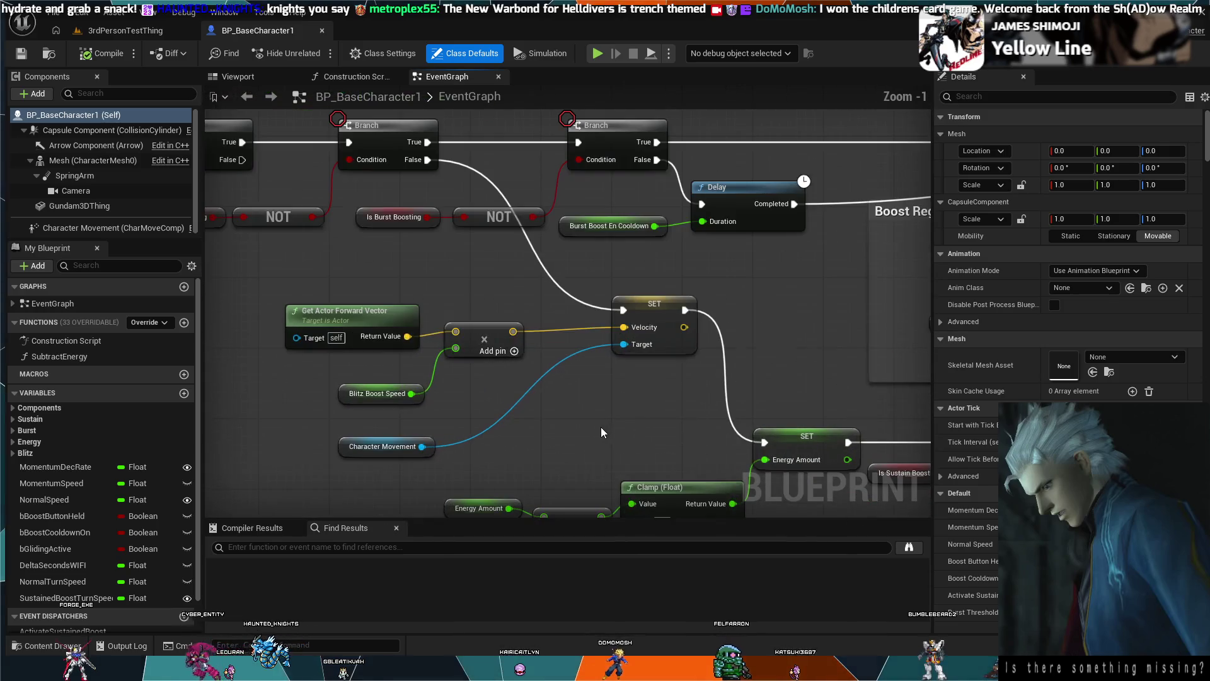
{"action": "mouse_move", "coordinate": [595, 434]}
{"action": "left_mouse_down"}
{"action": "mouse_move", "coordinate": [706, 451]}
{"action": "mouse_move", "coordinate": [657, 384]}
{"action": "mouse_move", "coordinate": [496, 284]}
{"action": "left_mouse_up"}
{"action": "mouse_move", "coordinate": [634, 368]}
{"action": "left_mouse_down"}
{"action": "mouse_move", "coordinate": [469, 343]}
{"action": "mouse_move", "coordinate": [557, 357]}
{"action": "mouse_move", "coordinate": [513, 348]}
{"action": "mouse_move", "coordinate": [731, 336]}
{"action": "mouse_move", "coordinate": [701, 344]}
{"action": "left_mouse_up"}
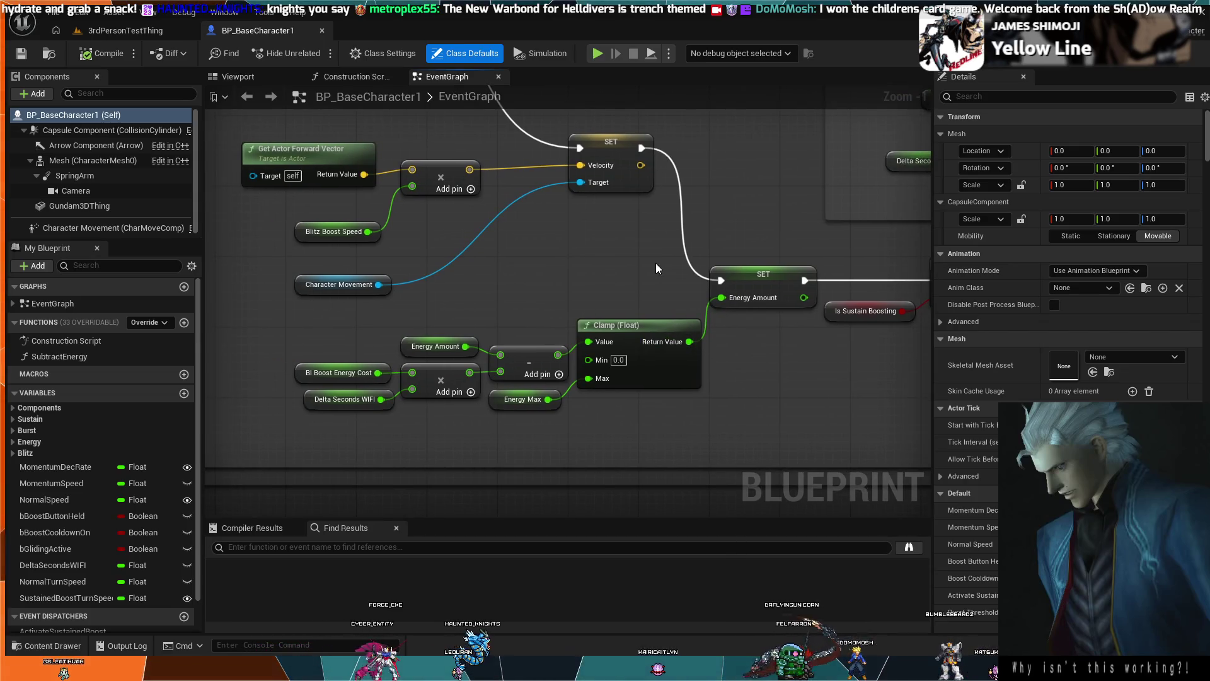
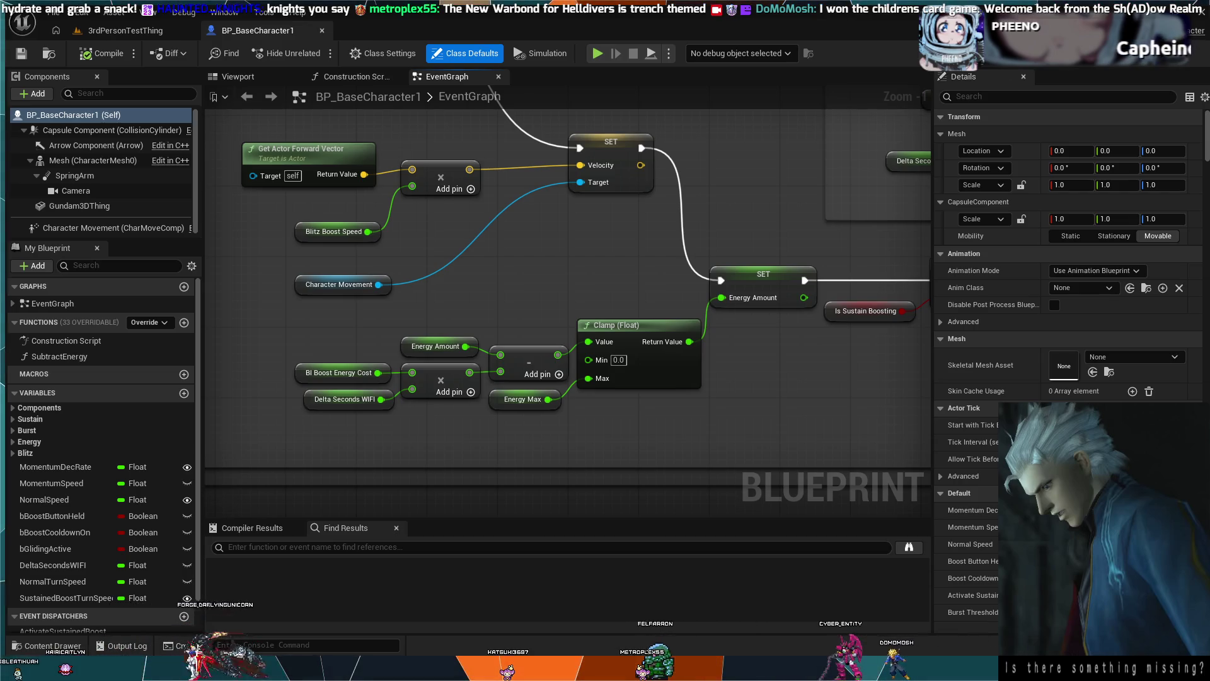
Pan and zoom the EventGraph to frame the Boost Regen Branch and SET chain.
{"action": "mouse_move", "coordinate": [803, 129]}
{"action": "left_mouse_down"}
{"action": "mouse_move", "coordinate": [765, 183]}
{"action": "mouse_move", "coordinate": [514, 321]}
{"action": "mouse_move", "coordinate": [417, 247]}
{"action": "left_mouse_up"}
{"action": "scroll", "coordinate": [636, 252], "scroll_direction": "down", "scroll_amount": 1}
{"action": "scroll", "coordinate": [417, 247], "scroll_direction": "down", "scroll_amount": 1}
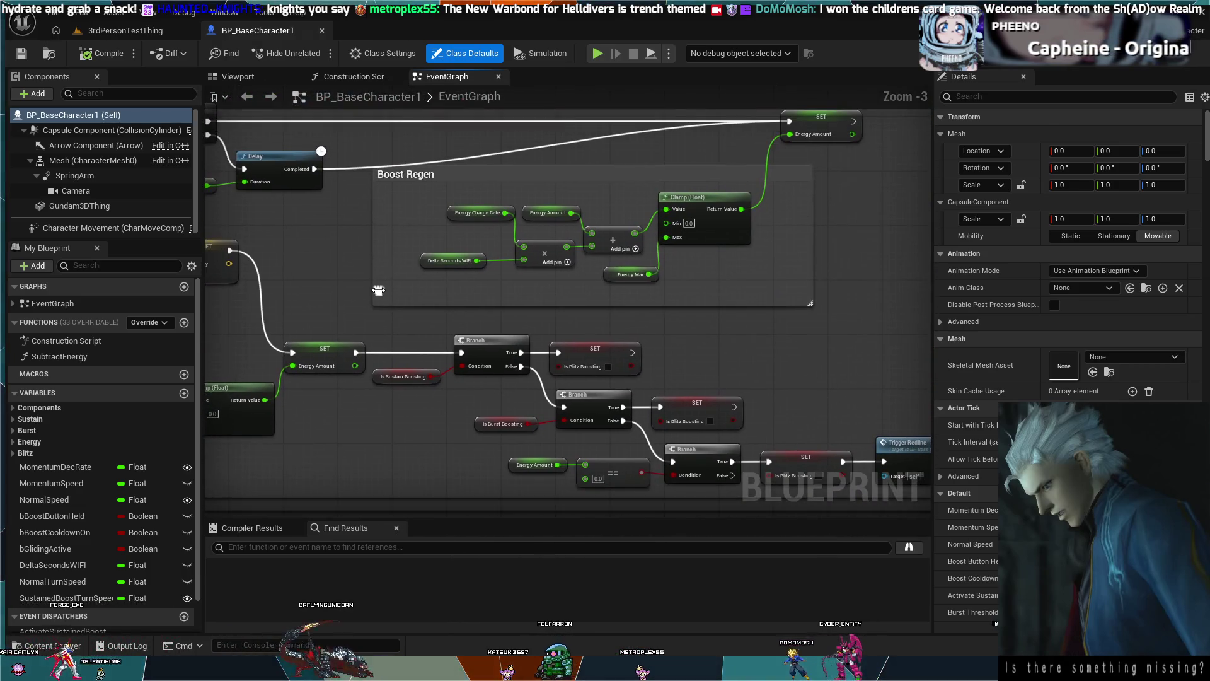
{"action": "mouse_move", "coordinate": [525, 182]}
{"action": "left_mouse_down"}
{"action": "mouse_move", "coordinate": [580, 253]}
{"action": "mouse_move", "coordinate": [610, 271]}
{"action": "mouse_move", "coordinate": [573, 294]}
{"action": "mouse_move", "coordinate": [613, 286]}
{"action": "mouse_move", "coordinate": [773, 313]}
{"action": "left_mouse_up"}
{"action": "scroll", "coordinate": [611, 271], "scroll_direction": "down", "scroll_amount": 1}
{"action": "scroll", "coordinate": [724, 308], "scroll_direction": "up", "scroll_amount": 1}
{"action": "mouse_move", "coordinate": [685, 298]}
{"action": "left_mouse_down"}
{"action": "mouse_move", "coordinate": [500, 293]}
{"action": "mouse_move", "coordinate": [431, 202]}
{"action": "mouse_move", "coordinate": [477, 238]}
{"action": "left_mouse_up"}
{"action": "scroll", "coordinate": [504, 294], "scroll_direction": "down", "scroll_amount": 1}
{"action": "scroll", "coordinate": [528, 380], "scroll_direction": "up", "scroll_amount": 2}
{"action": "mouse_move", "coordinate": [432, 388]}
{"action": "left_mouse_down"}
{"action": "mouse_move", "coordinate": [483, 411]}
{"action": "mouse_move", "coordinate": [406, 411]}
{"action": "left_mouse_up"}
{"action": "scroll", "coordinate": [406, 411], "scroll_direction": "down", "scroll_amount": 1}
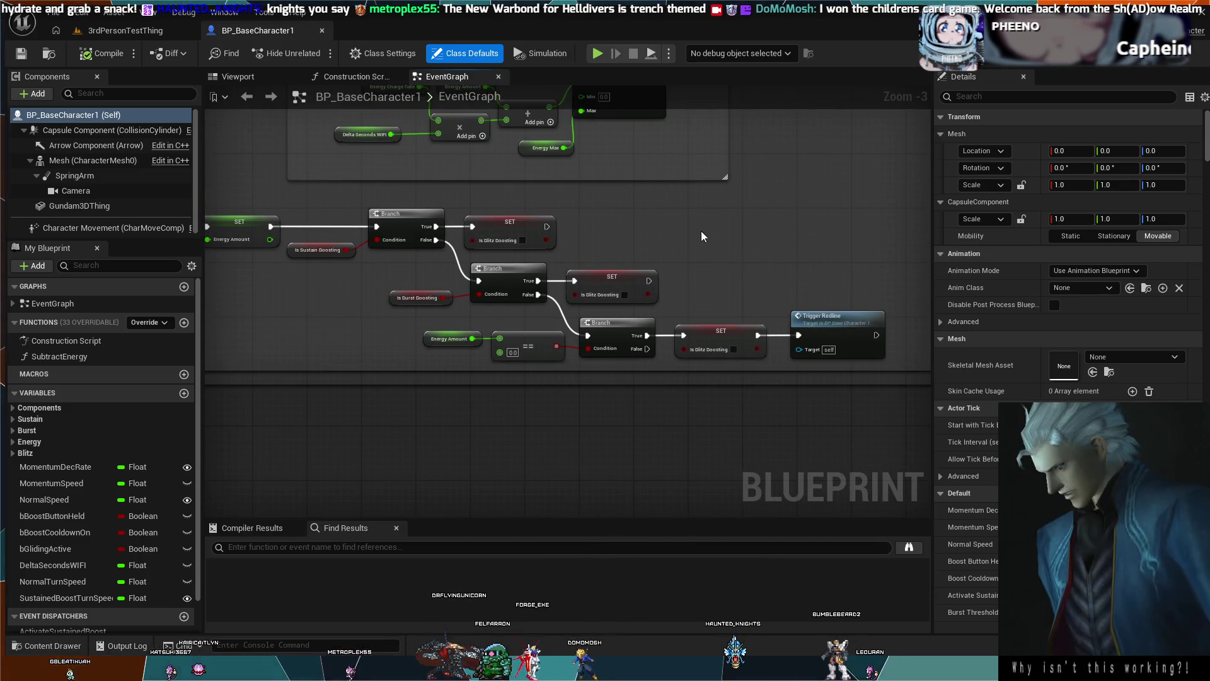
{"action": "scroll", "coordinate": [677, 259], "scroll_direction": "up", "scroll_amount": 2}
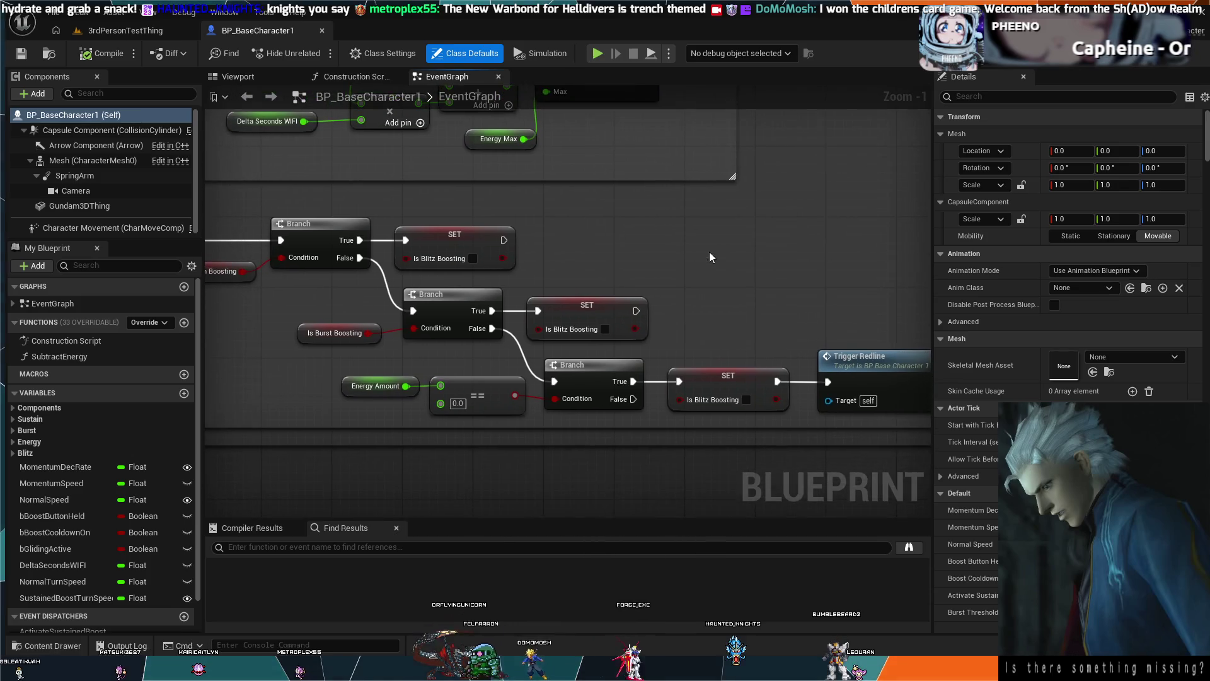
{"action": "scroll", "coordinate": [708, 251], "scroll_direction": "up", "scroll_amount": 1}
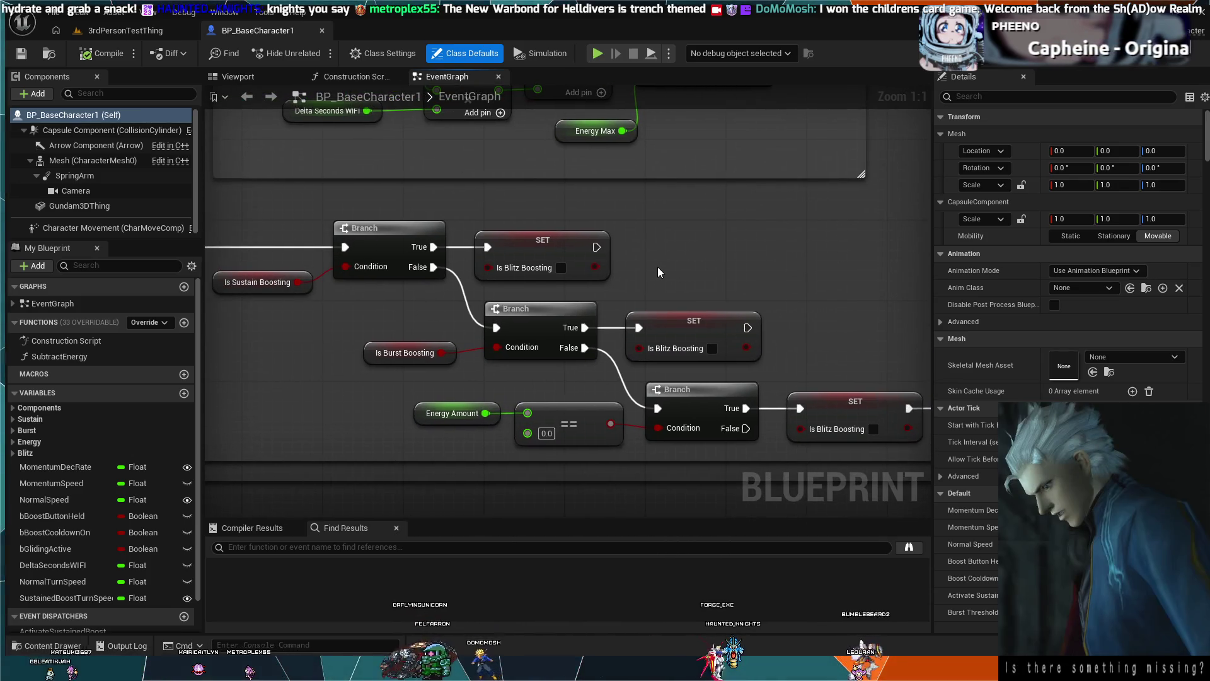
{"action": "left_click_drag", "start_coordinate": [657, 268], "coordinate": [775, 263]}
{"action": "scroll", "coordinate": [778, 263], "scroll_direction": "down", "scroll_amount": 1}
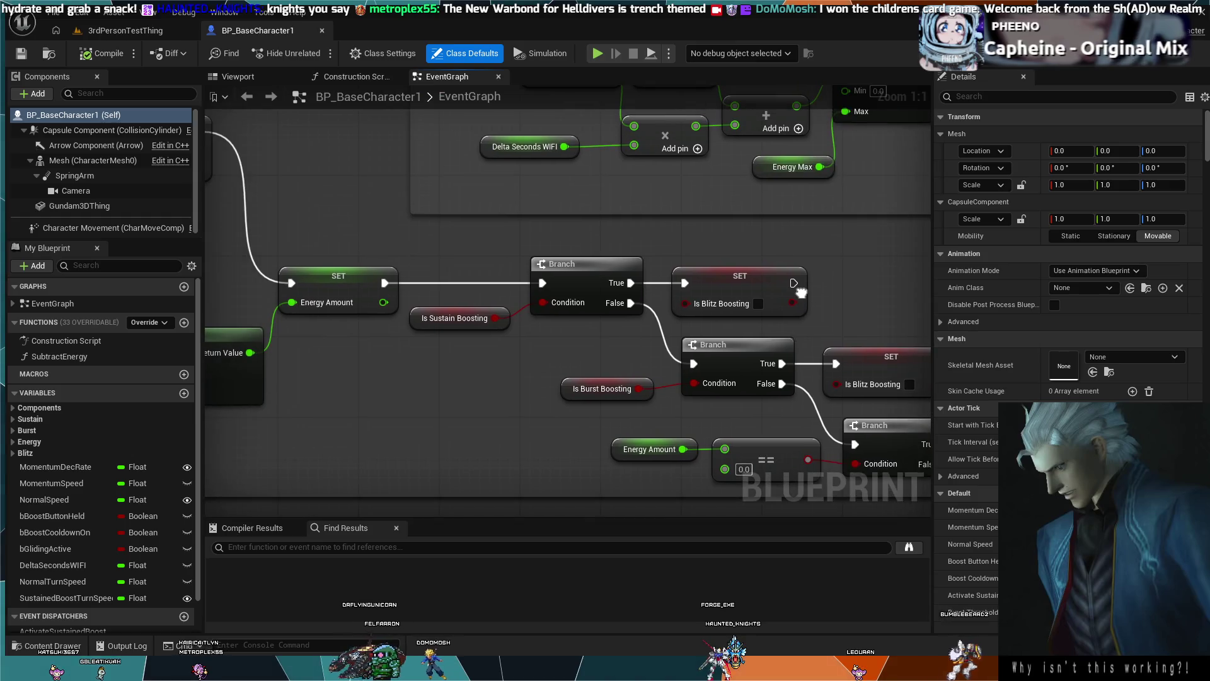
{"action": "scroll", "coordinate": [498, 262], "scroll_direction": "down", "scroll_amount": 2}
{"action": "mouse_move", "coordinate": [498, 262]}
{"action": "left_mouse_down"}
{"action": "mouse_move", "coordinate": [299, 248]}
{"action": "mouse_move", "coordinate": [627, 405]}
{"action": "mouse_move", "coordinate": [595, 340]}
{"action": "left_mouse_up"}
{"action": "left_click_drag", "start_coordinate": [613, 295], "coordinate": [523, 278]}
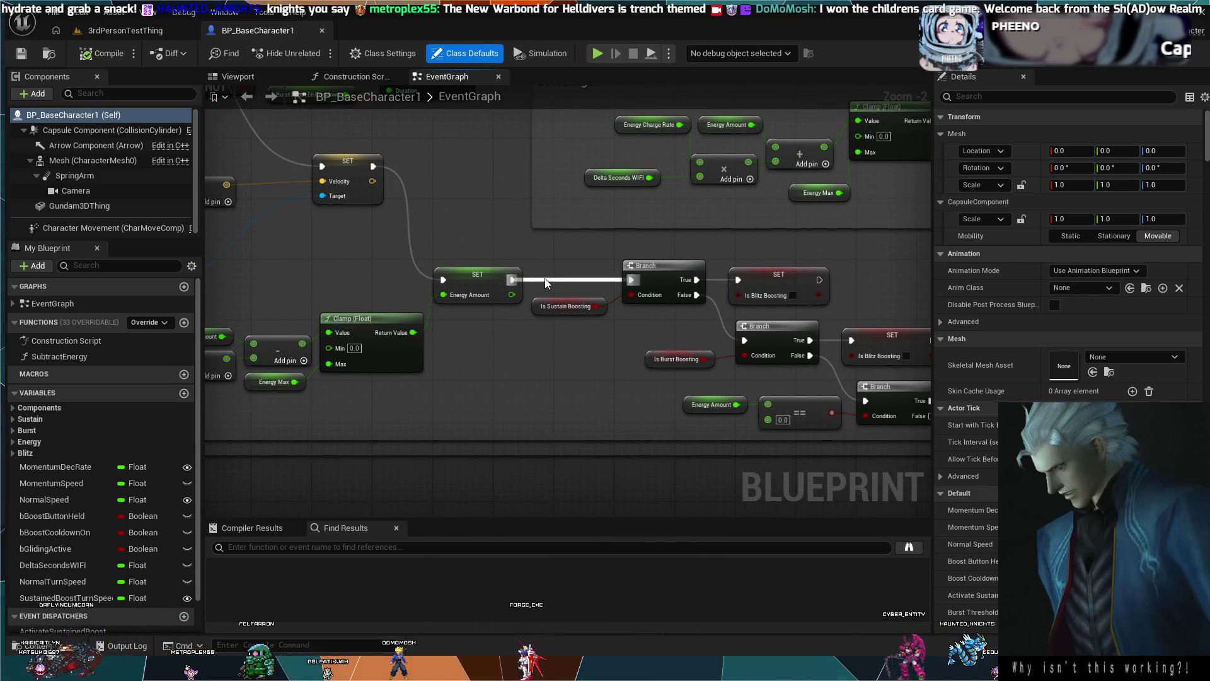
{"action": "mouse_move", "coordinate": [545, 278]}
{"action": "left_mouse_down"}
{"action": "mouse_move", "coordinate": [562, 339]}
{"action": "mouse_move", "coordinate": [716, 391]}
{"action": "mouse_move", "coordinate": [496, 206]}
{"action": "left_mouse_up"}
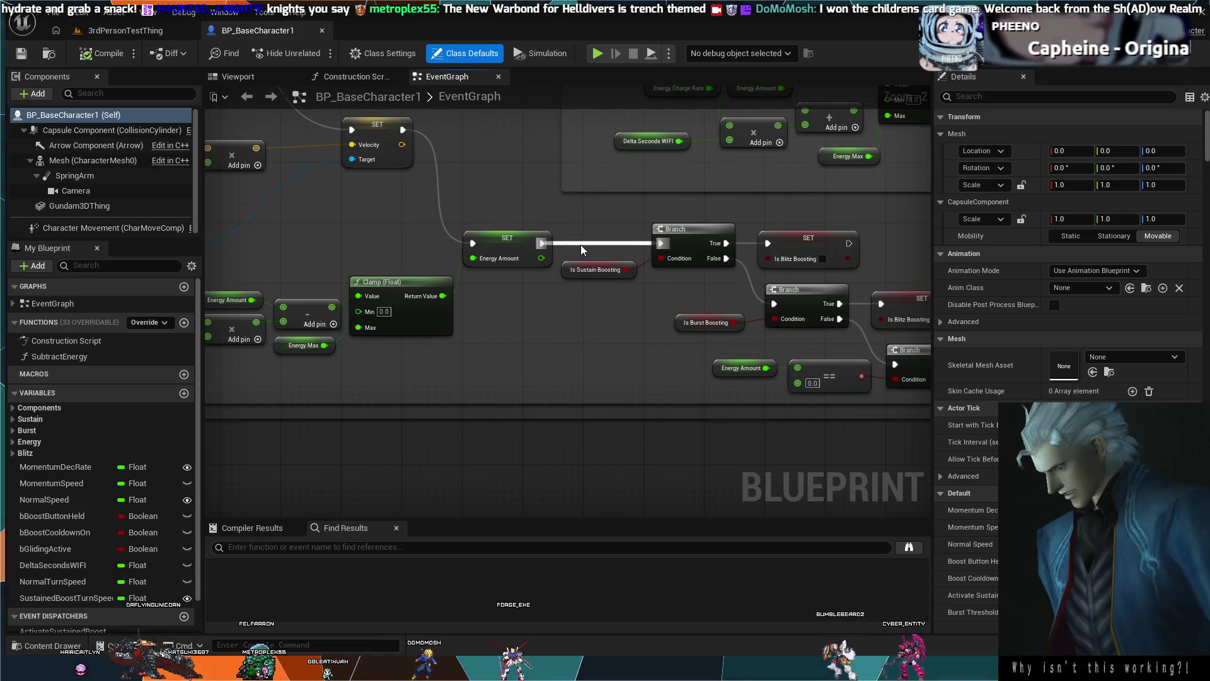
{"action": "left_click_drag", "start_coordinate": [570, 256], "coordinate": [592, 279]}
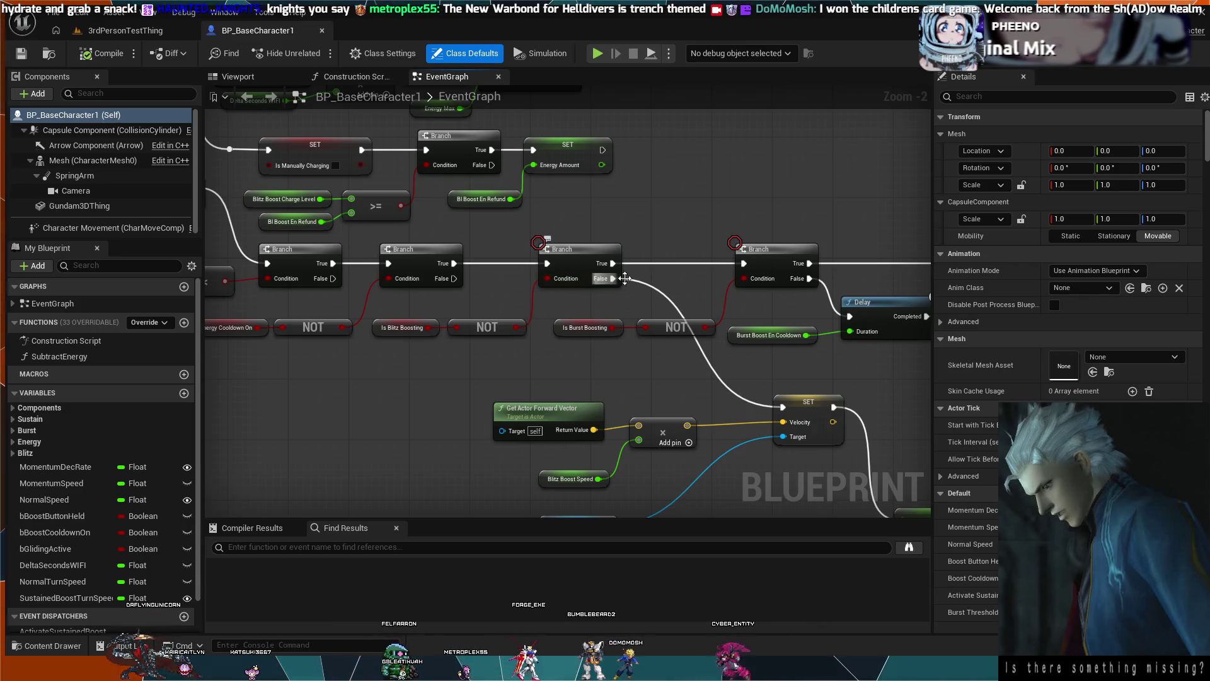
{"action": "mouse_move", "coordinate": [651, 511]}
{"action": "left_mouse_down"}
{"action": "mouse_move", "coordinate": [606, 305]}
{"action": "mouse_move", "coordinate": [478, 269]}
{"action": "left_mouse_up"}
{"action": "mouse_move", "coordinate": [592, 305]}
{"action": "left_mouse_down"}
{"action": "mouse_move", "coordinate": [463, 307]}
{"action": "mouse_move", "coordinate": [494, 221]}
{"action": "left_mouse_up"}
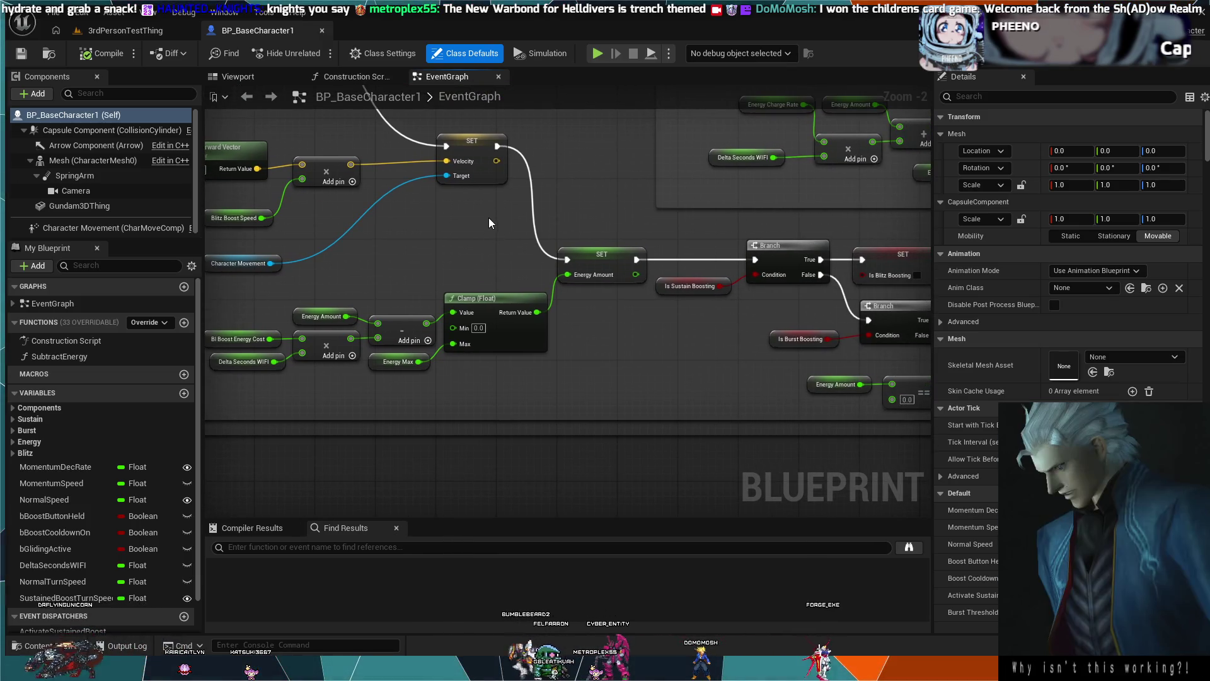
{"action": "left_click_drag", "start_coordinate": [621, 327], "coordinate": [434, 364]}
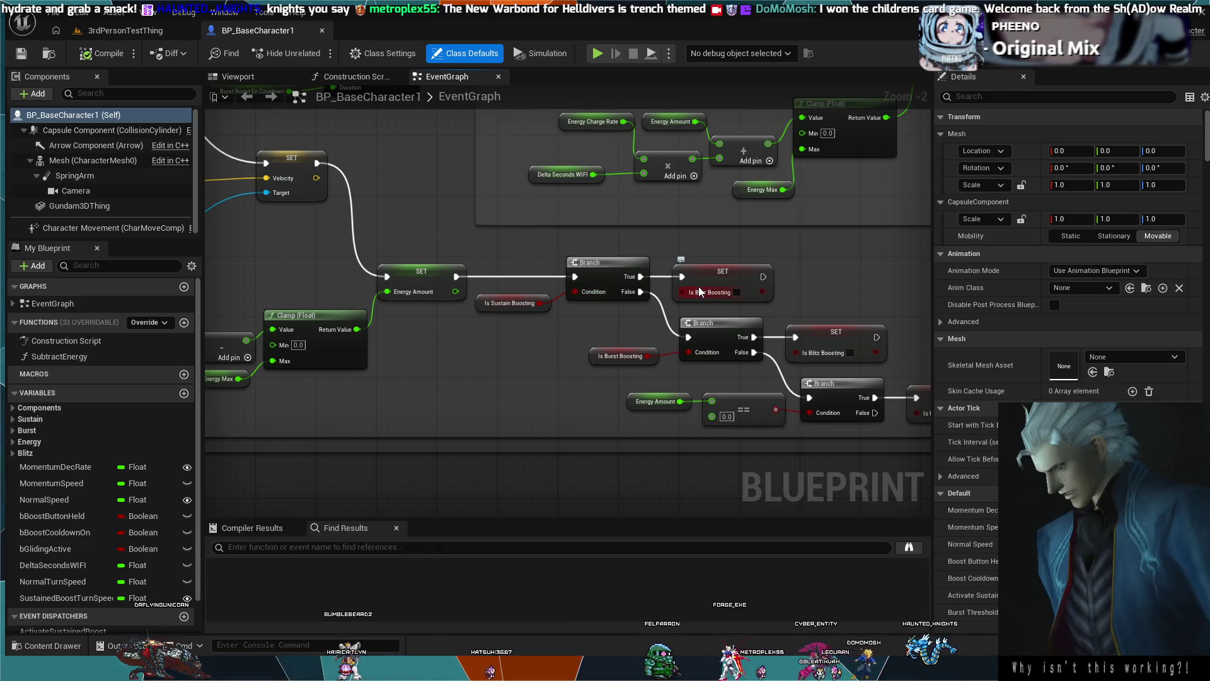
{"action": "left_click_drag", "start_coordinate": [753, 291], "coordinate": [645, 278]}
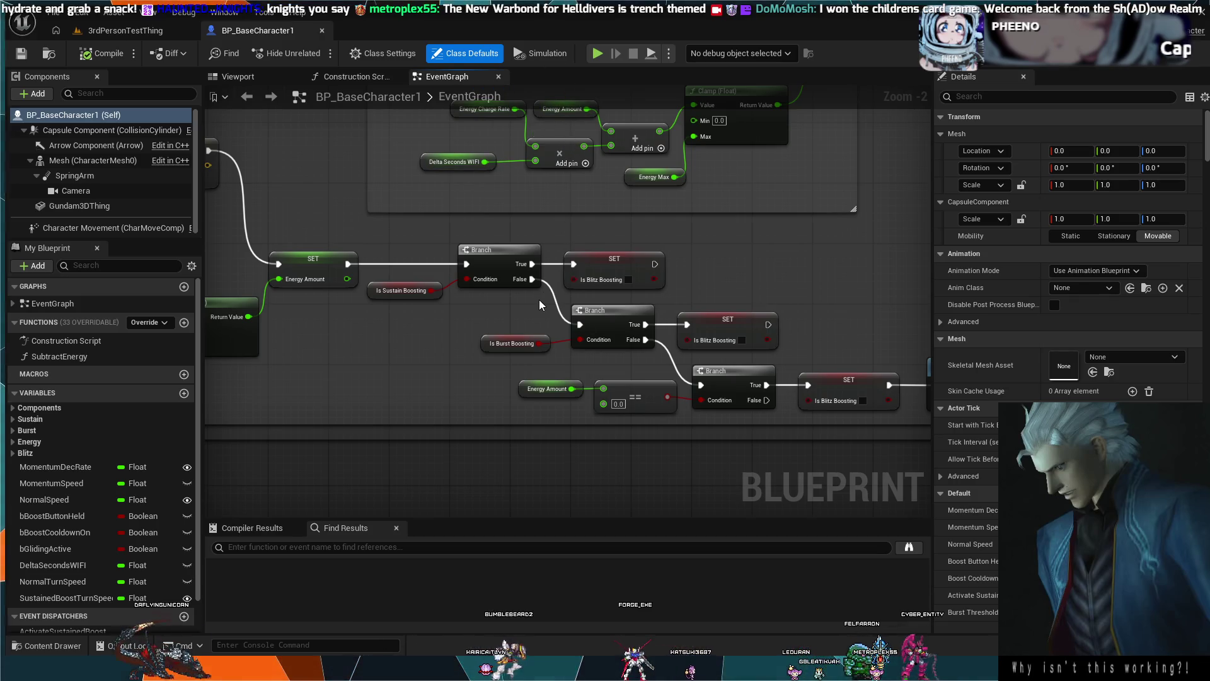
Add breakpoints to the Is Sustain Boosting and Is Burst Boosting Branch nodes.
{"action": "left_click", "coordinate": [617, 320]}
{"action": "left_click", "coordinate": [501, 265]}
{"action": "key", "text": "F9"}
{"action": "left_click", "coordinate": [595, 334]}
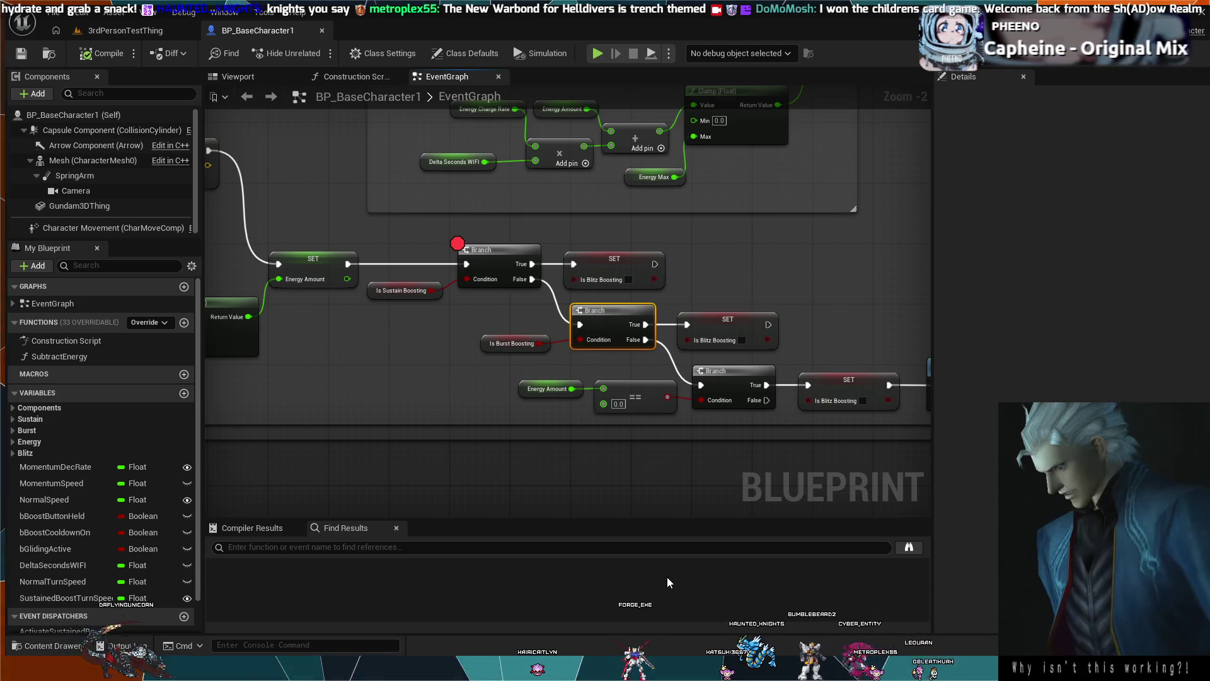
{"action": "key", "text": "F9"}
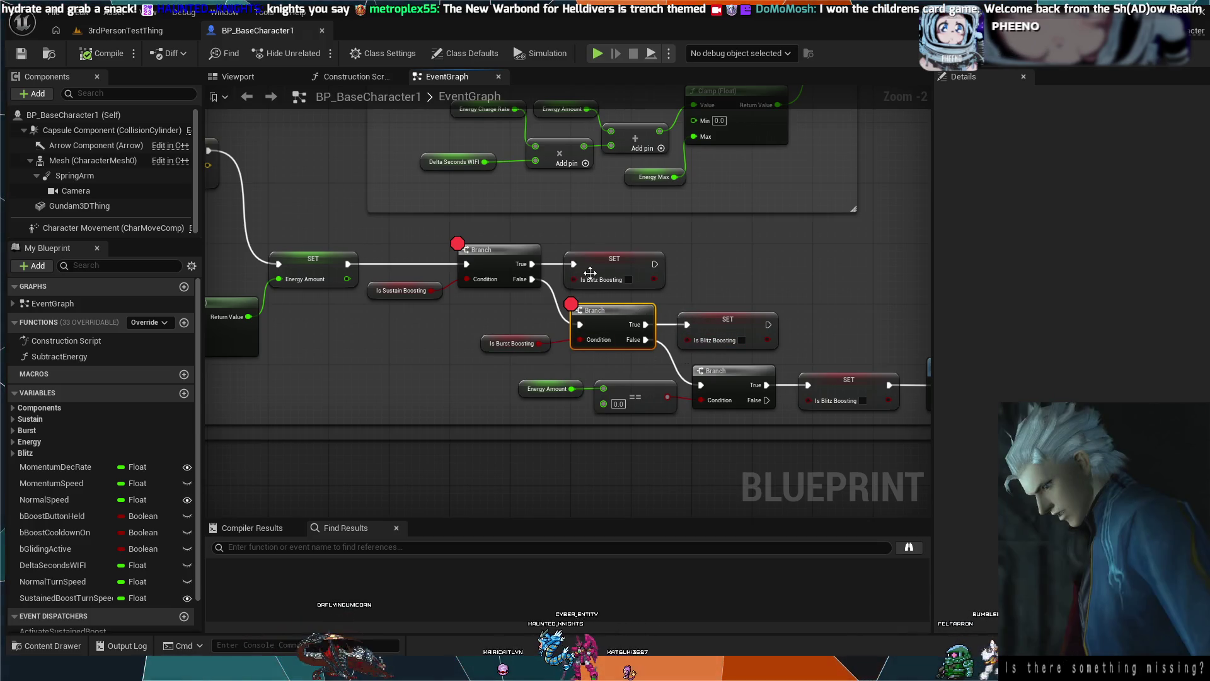
Put breakpoints on both Is Blitz Boosting SET nodes and clear the Branch breakpoints.
{"action": "left_click", "coordinate": [611, 270]}
{"action": "key", "text": "F9"}
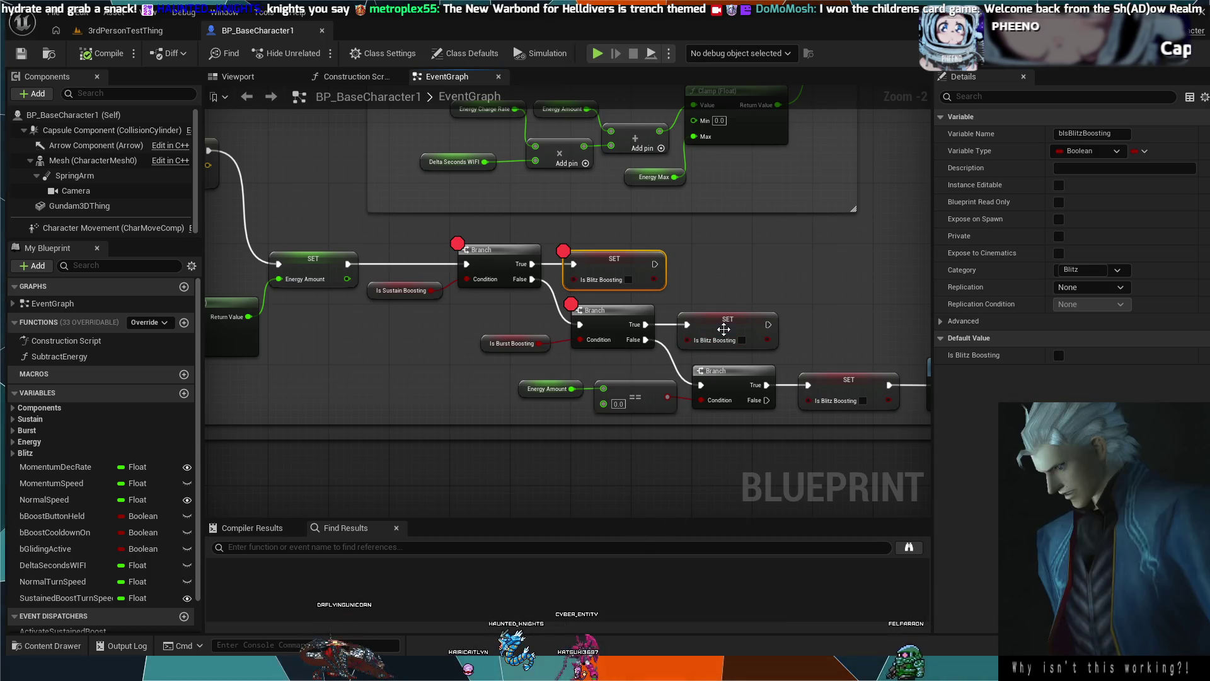
{"action": "key", "text": "F9"}
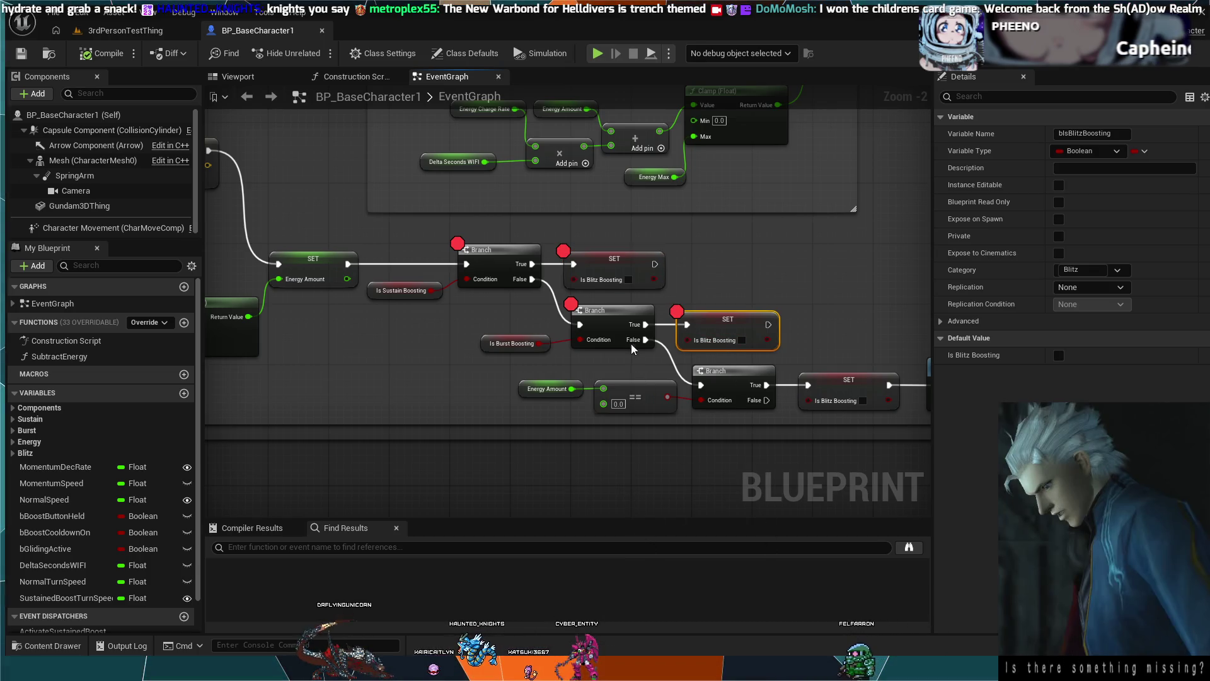
{"action": "left_click", "coordinate": [608, 315]}
{"action": "left_click", "coordinate": [497, 249]}
{"action": "key", "text": "F9"}
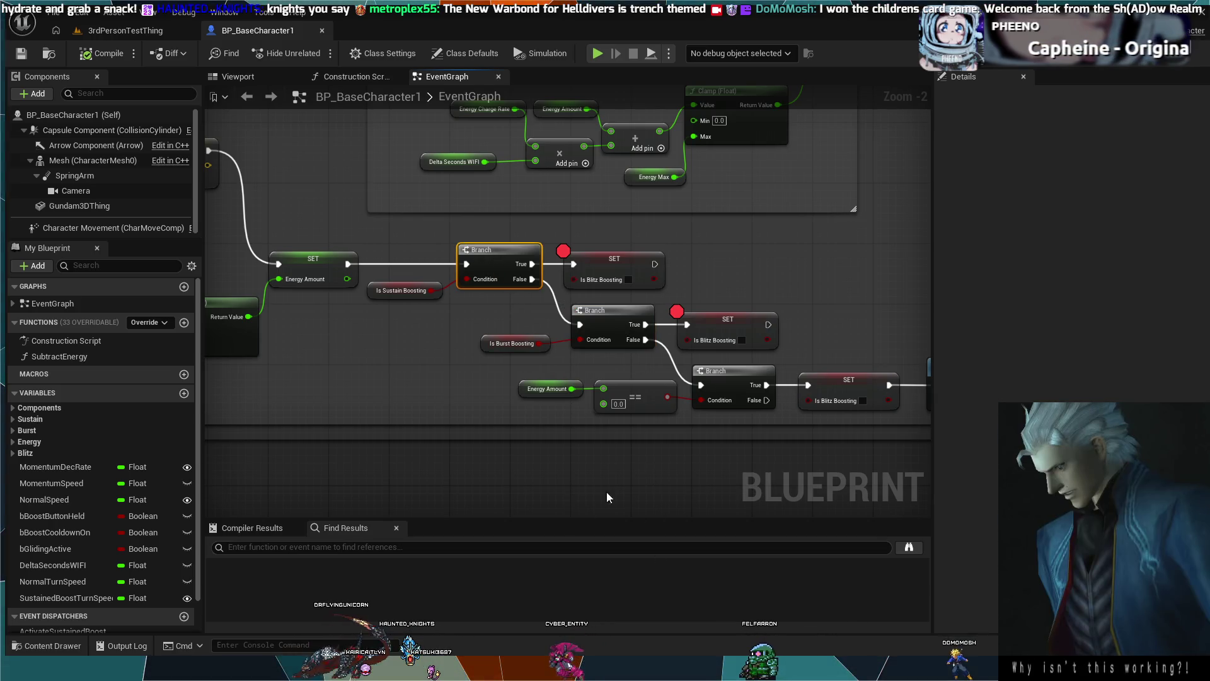
{"action": "scroll", "coordinate": [716, 306], "scroll_direction": "down", "scroll_amount": 2}
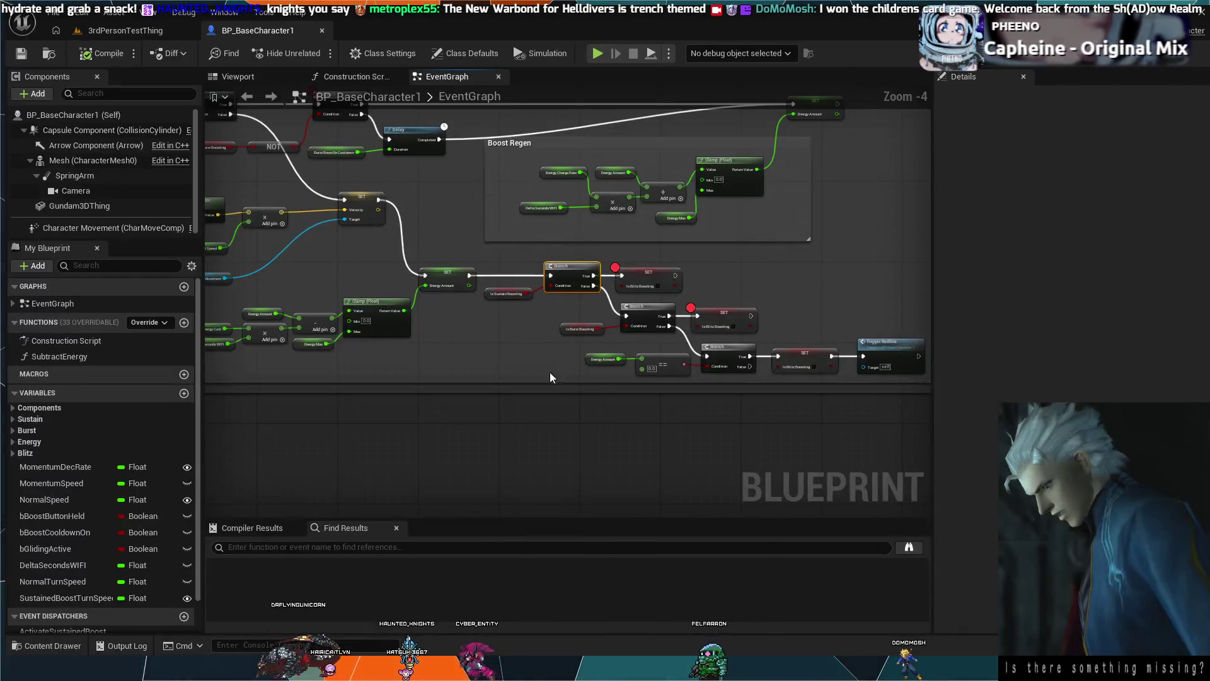
{"action": "scroll", "coordinate": [497, 324], "scroll_direction": "up", "scroll_amount": 4}
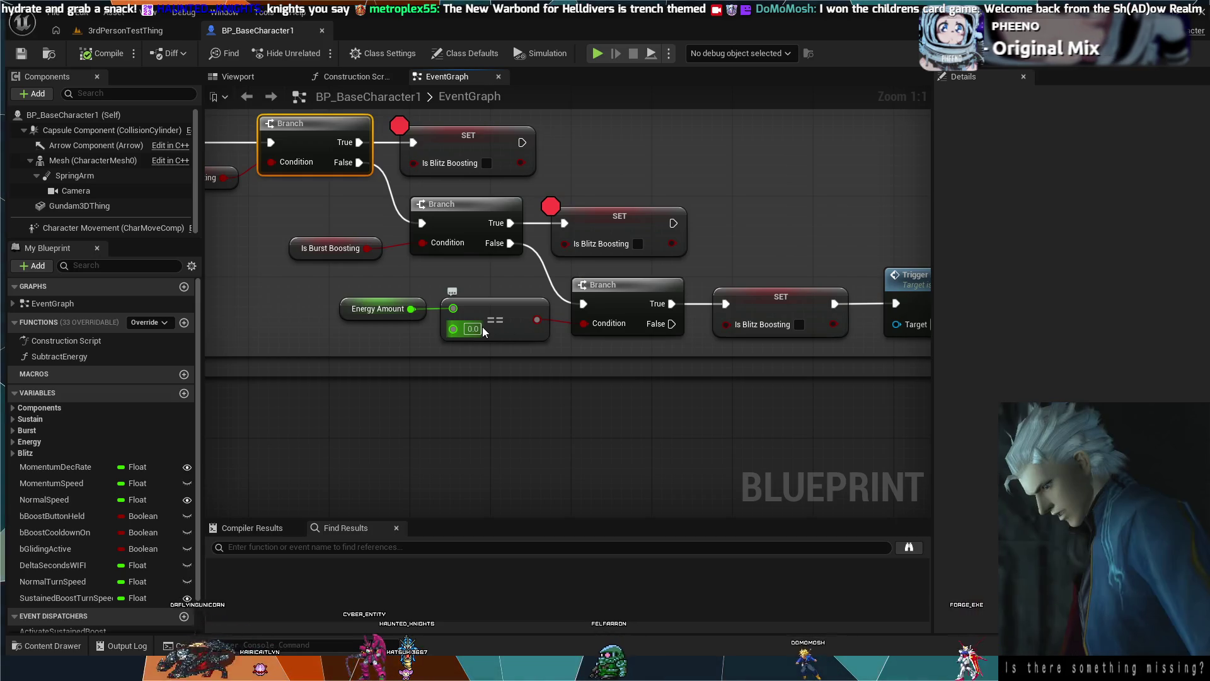
{"action": "left_click_drag", "start_coordinate": [828, 300], "coordinate": [499, 272]}
{"action": "mouse_move", "coordinate": [410, 304]}
{"action": "left_mouse_down"}
{"action": "mouse_move", "coordinate": [519, 294]}
{"action": "mouse_move", "coordinate": [799, 308]}
{"action": "left_mouse_up"}
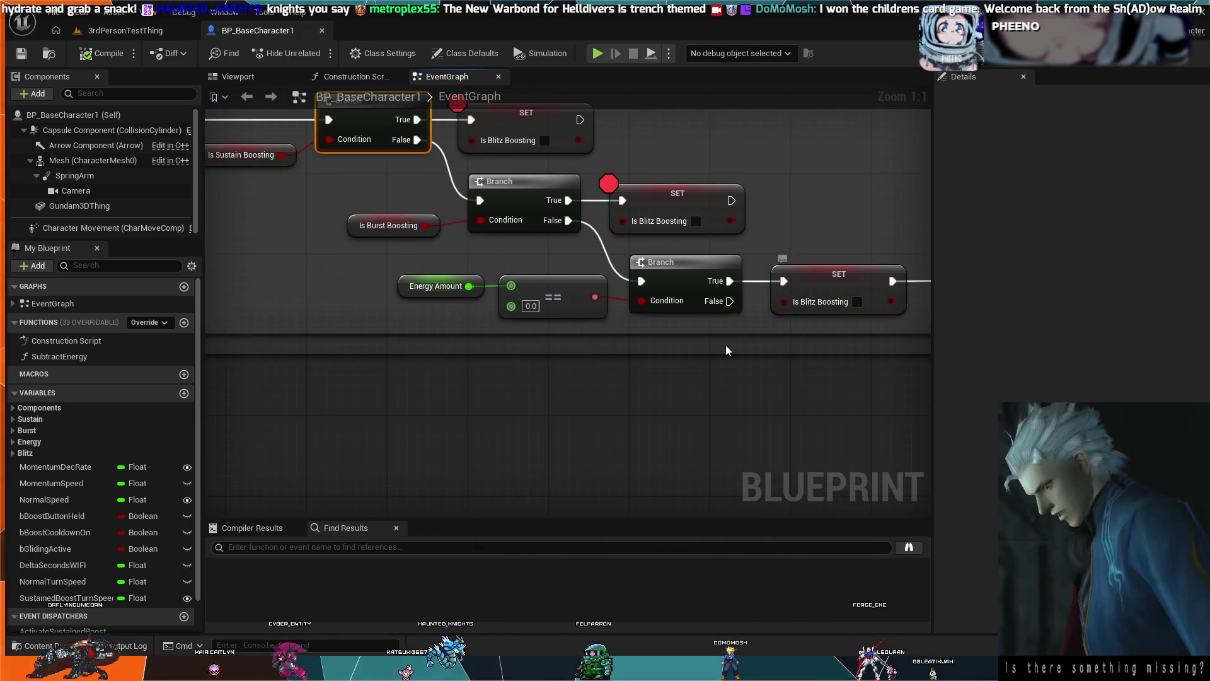
{"action": "mouse_move", "coordinate": [674, 363]}
{"action": "left_mouse_down"}
{"action": "mouse_move", "coordinate": [571, 374]}
{"action": "mouse_move", "coordinate": [592, 383]}
{"action": "left_mouse_up"}
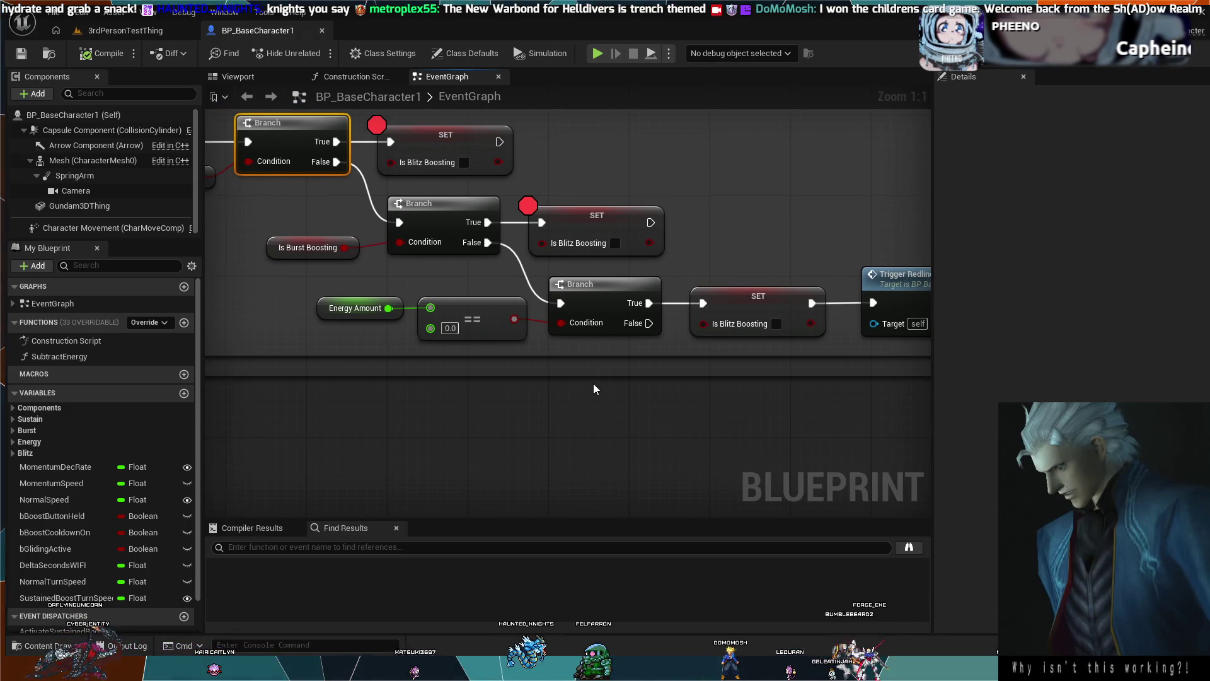
{"action": "scroll", "coordinate": [588, 368], "scroll_direction": "down", "scroll_amount": 1}
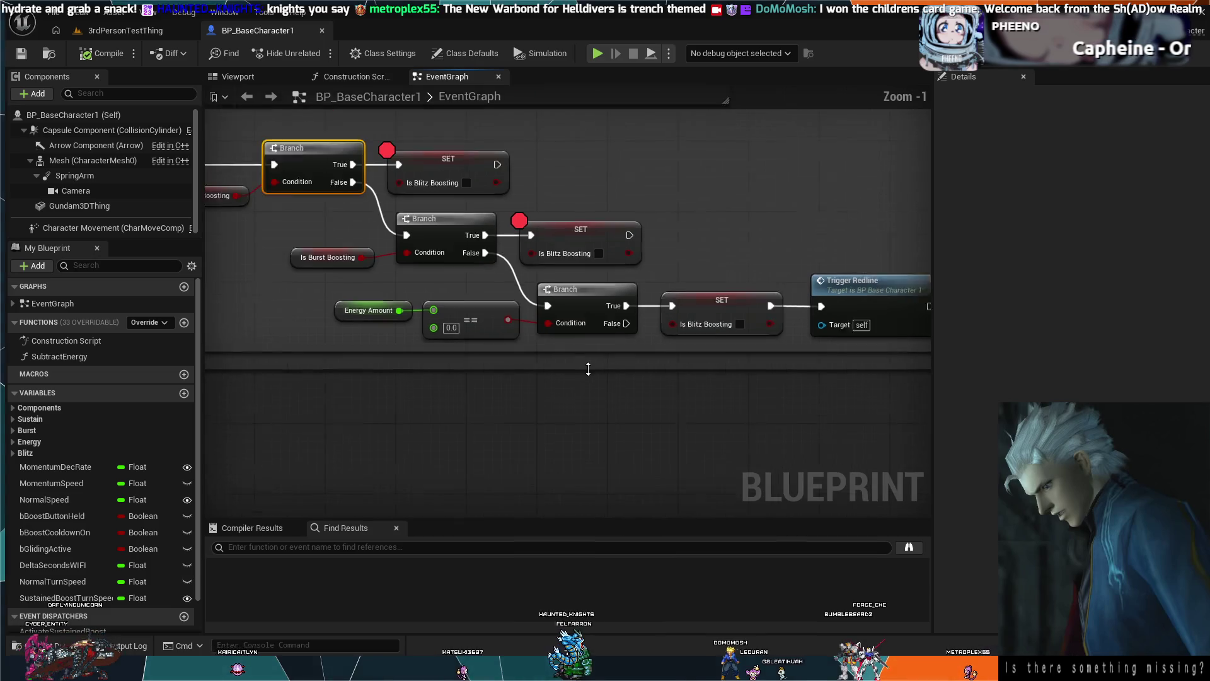
{"action": "scroll", "coordinate": [588, 368], "scroll_direction": "down", "scroll_amount": 1}
{"action": "mouse_move", "coordinate": [568, 277]}
{"action": "left_mouse_down"}
{"action": "mouse_move", "coordinate": [641, 268]}
{"action": "mouse_move", "coordinate": [630, 284]}
{"action": "left_mouse_up"}
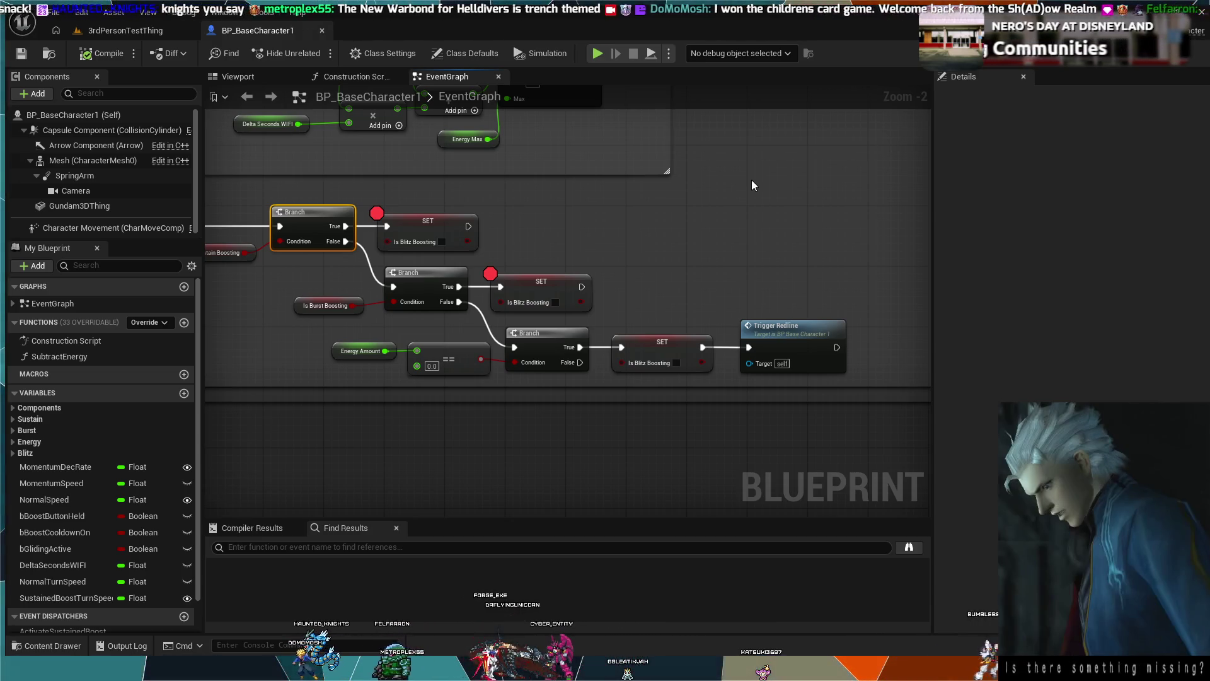
{"action": "scroll", "coordinate": [647, 274], "scroll_direction": "up", "scroll_amount": 2}
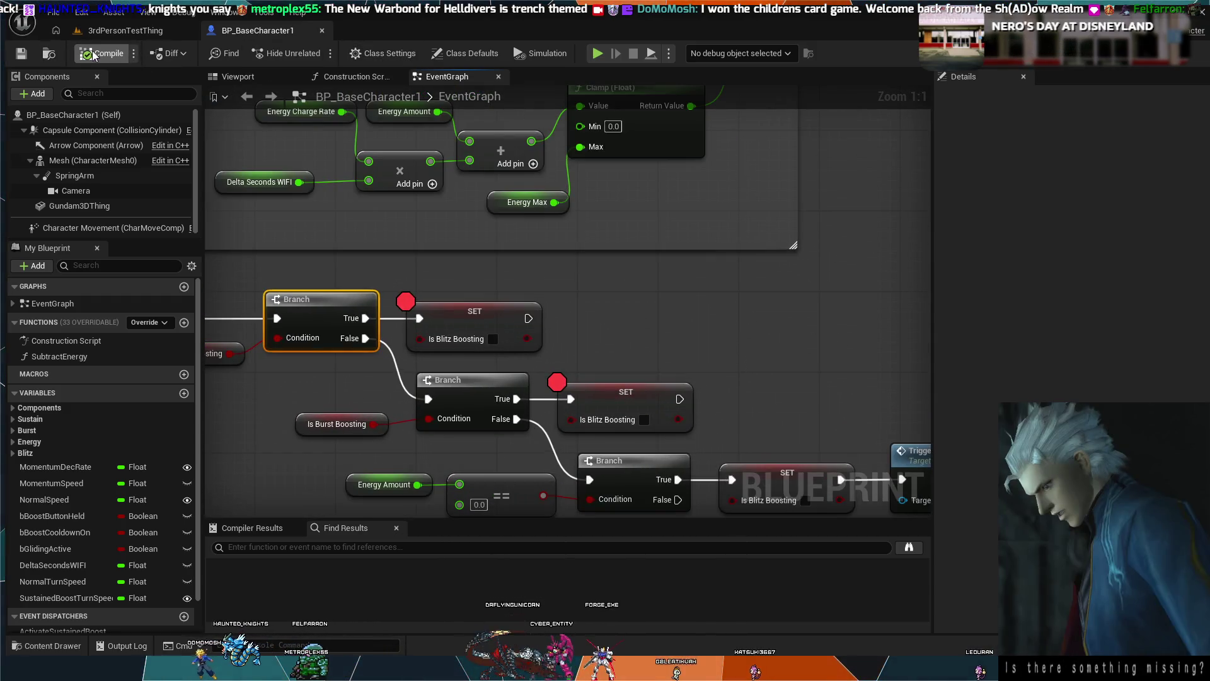
{"action": "key", "text": "alt+p"}
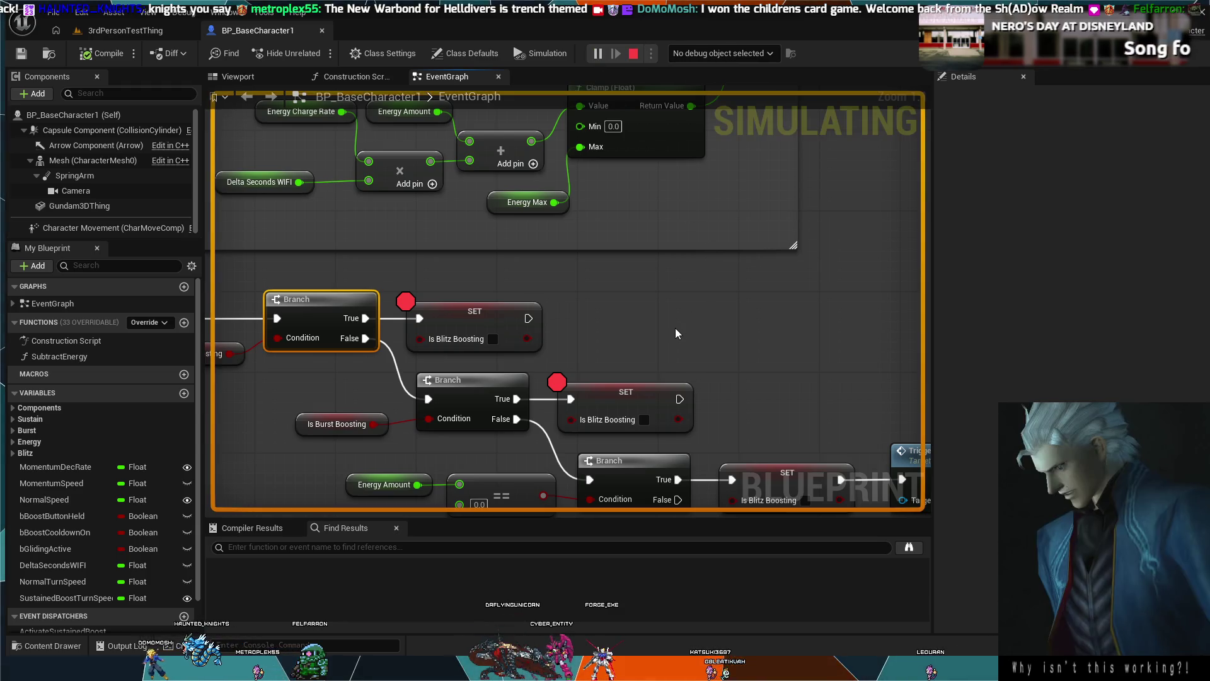
{"action": "key", "text": "Escape"}
{"action": "left_click", "coordinate": [148, 29]}
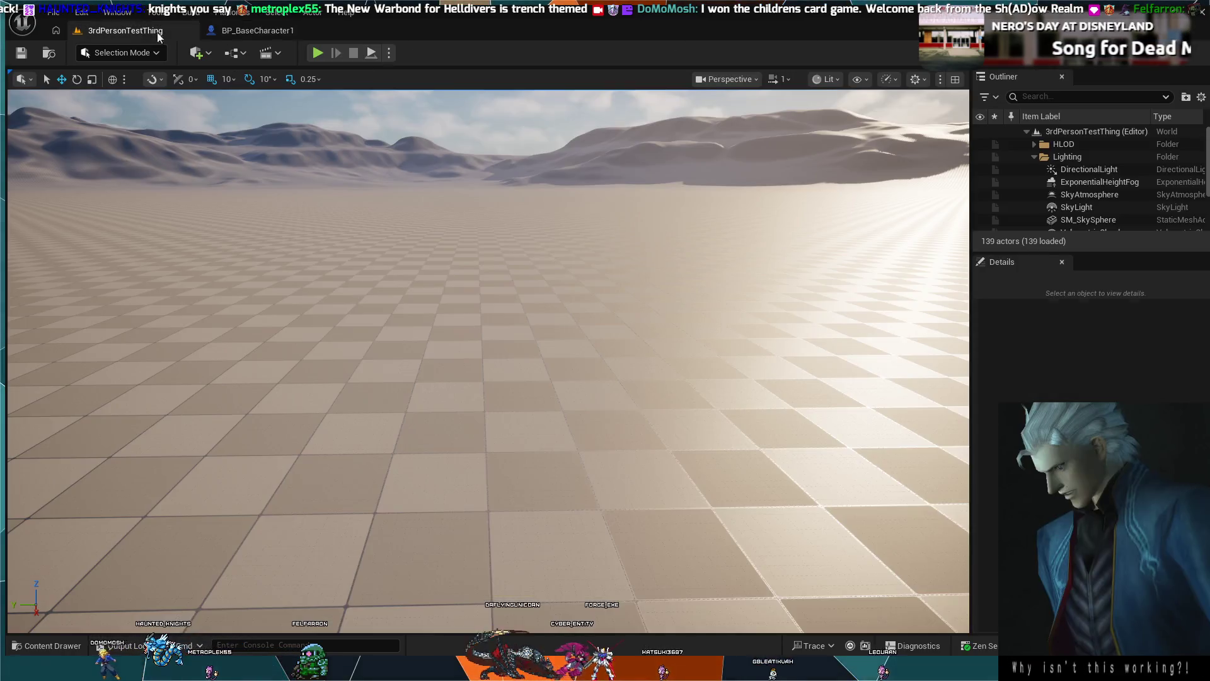
{"action": "left_click", "coordinate": [319, 52]}
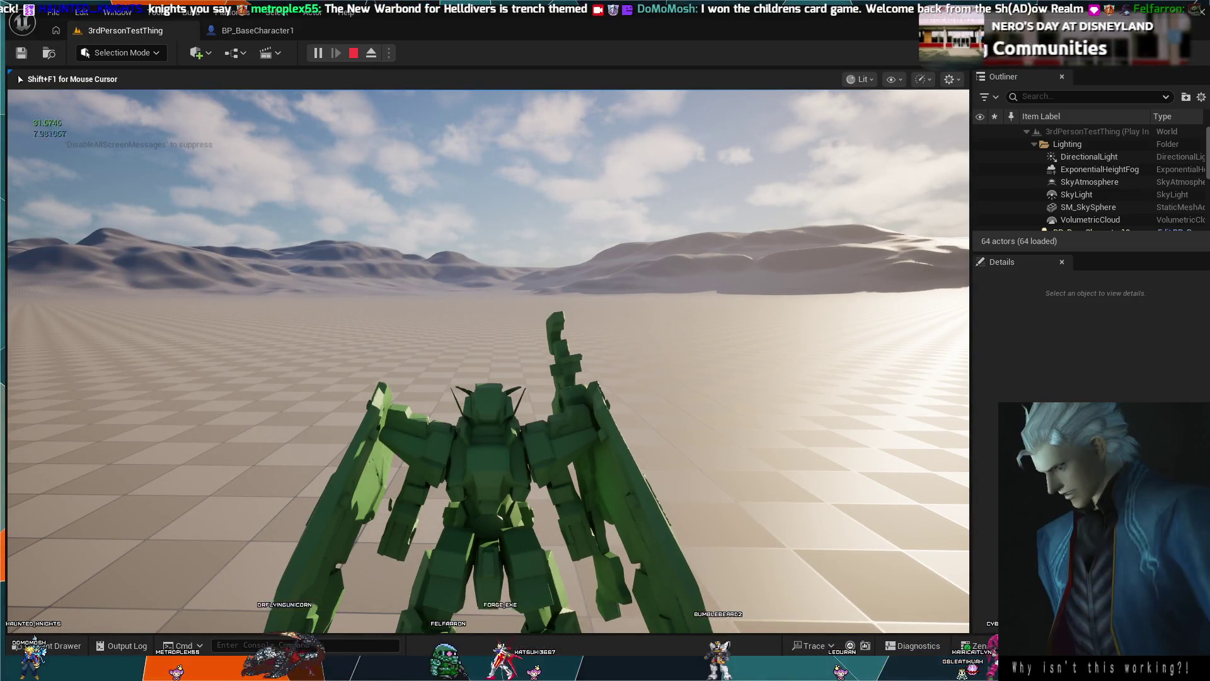
{"action": "key", "text": "Escape"}
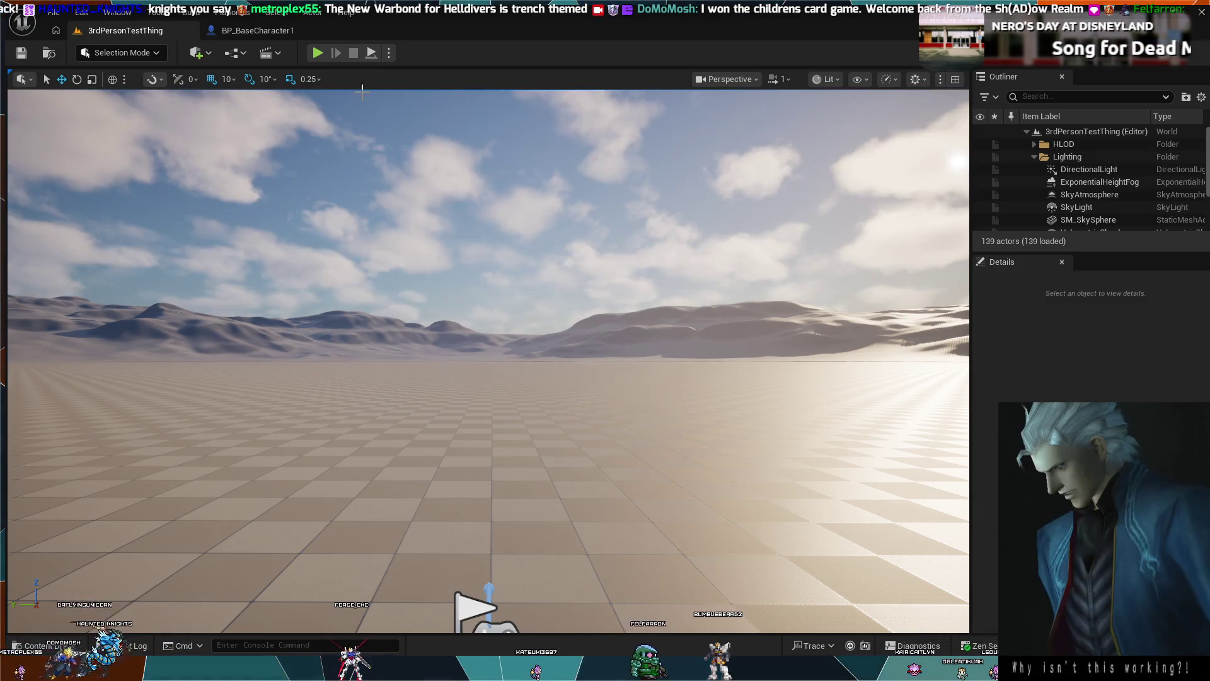
{"action": "left_click", "coordinate": [256, 31]}
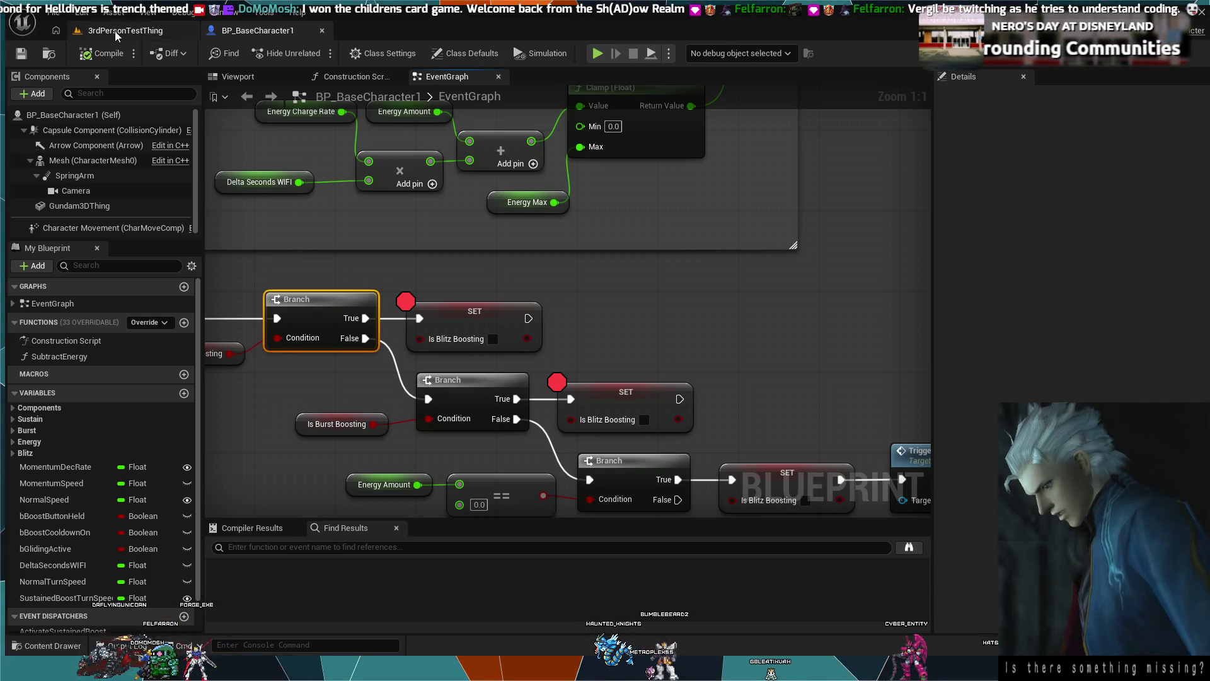
{"action": "scroll", "coordinate": [626, 281], "scroll_direction": "down", "scroll_amount": 1}
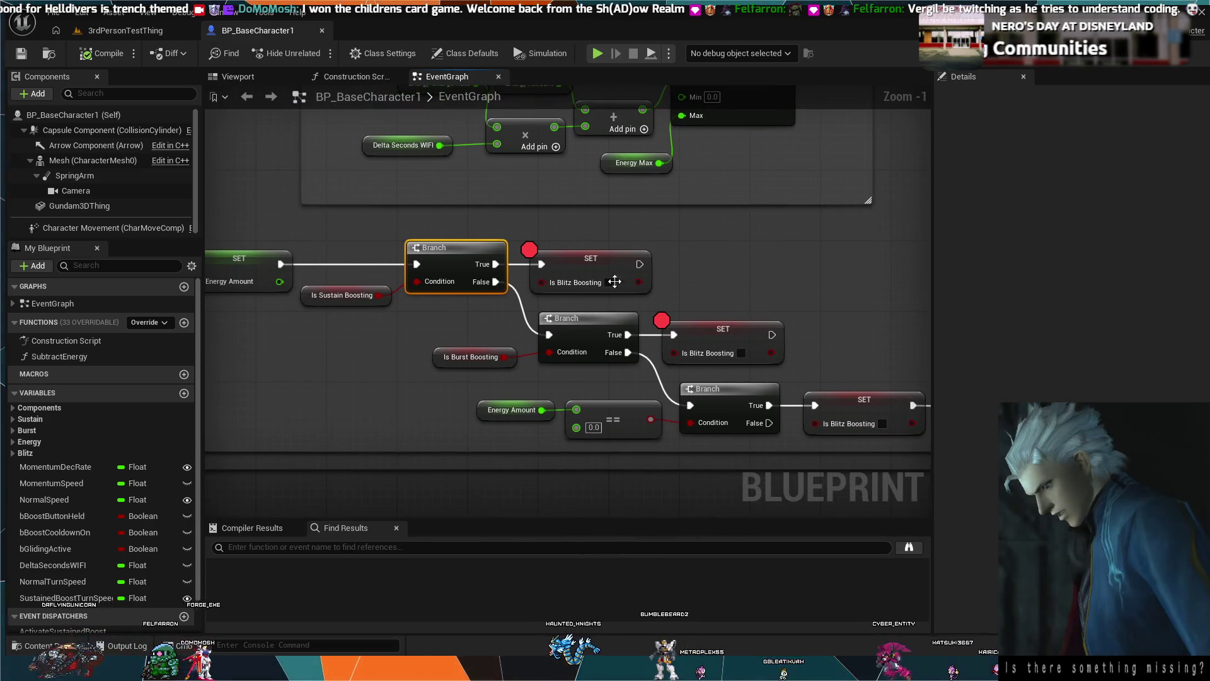
{"action": "left_click_drag", "start_coordinate": [444, 269], "coordinate": [451, 228]}
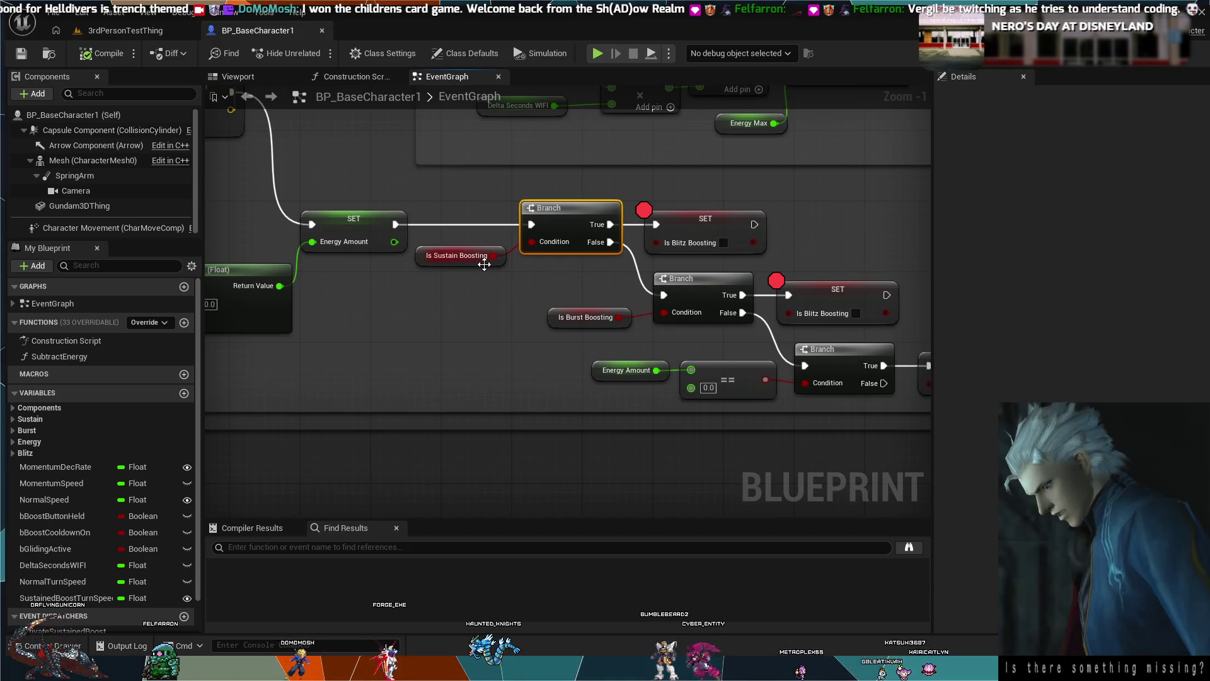
{"action": "mouse_move", "coordinate": [398, 292]}
{"action": "left_mouse_down"}
{"action": "mouse_move", "coordinate": [552, 321]}
{"action": "mouse_move", "coordinate": [595, 303]}
{"action": "mouse_move", "coordinate": [563, 427]}
{"action": "left_mouse_up"}
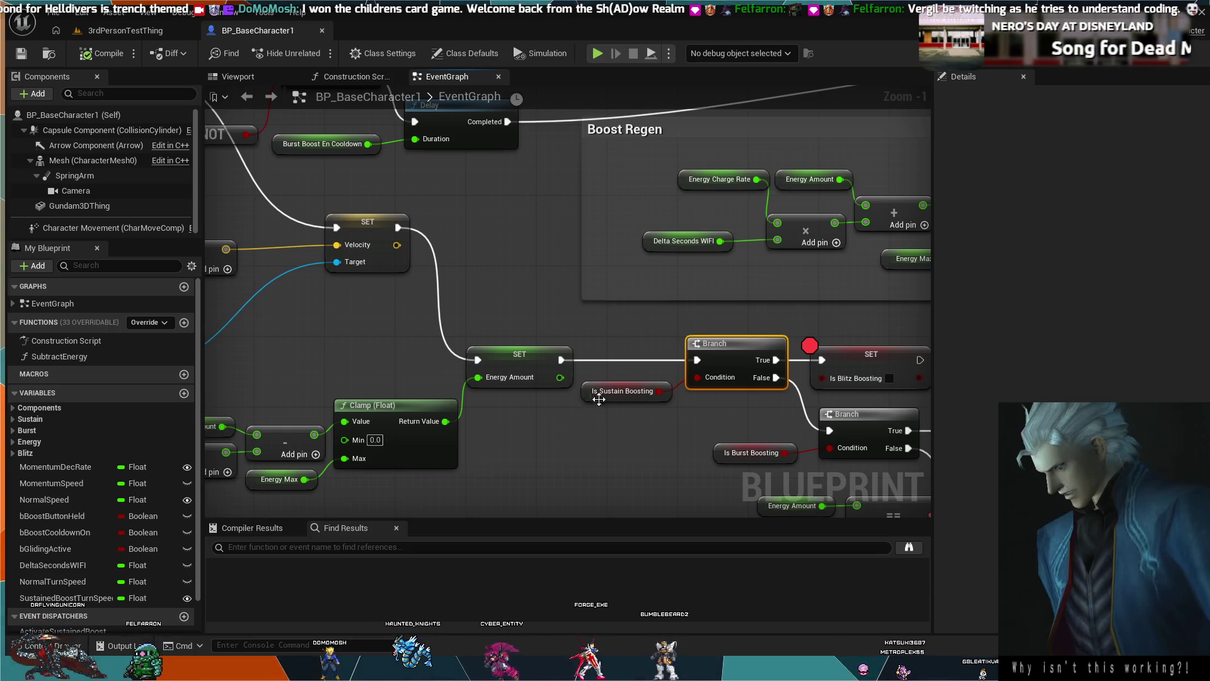
{"action": "left_click_drag", "start_coordinate": [687, 422], "coordinate": [539, 426]}
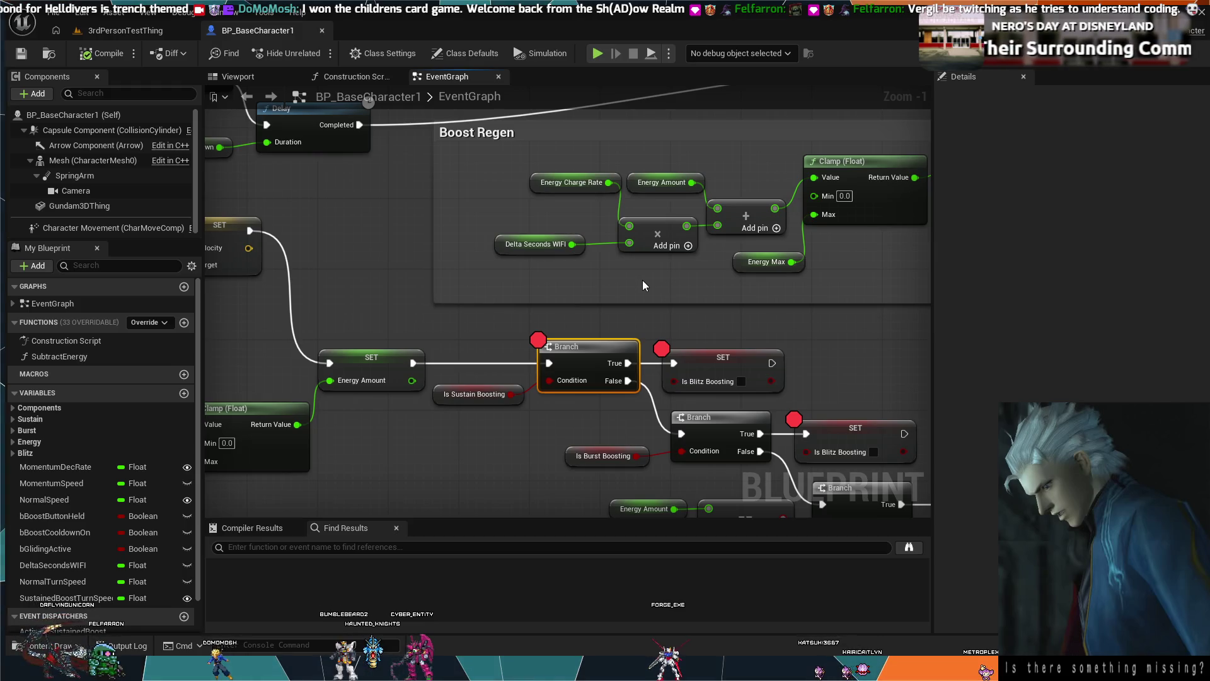
Add breakpoints to the Sustain and Burst Boosting Branches and remove the upper SET's breakpoint.
{"action": "key", "text": "F9"}
{"action": "left_click", "coordinate": [712, 429]}
{"action": "key", "text": "F9"}
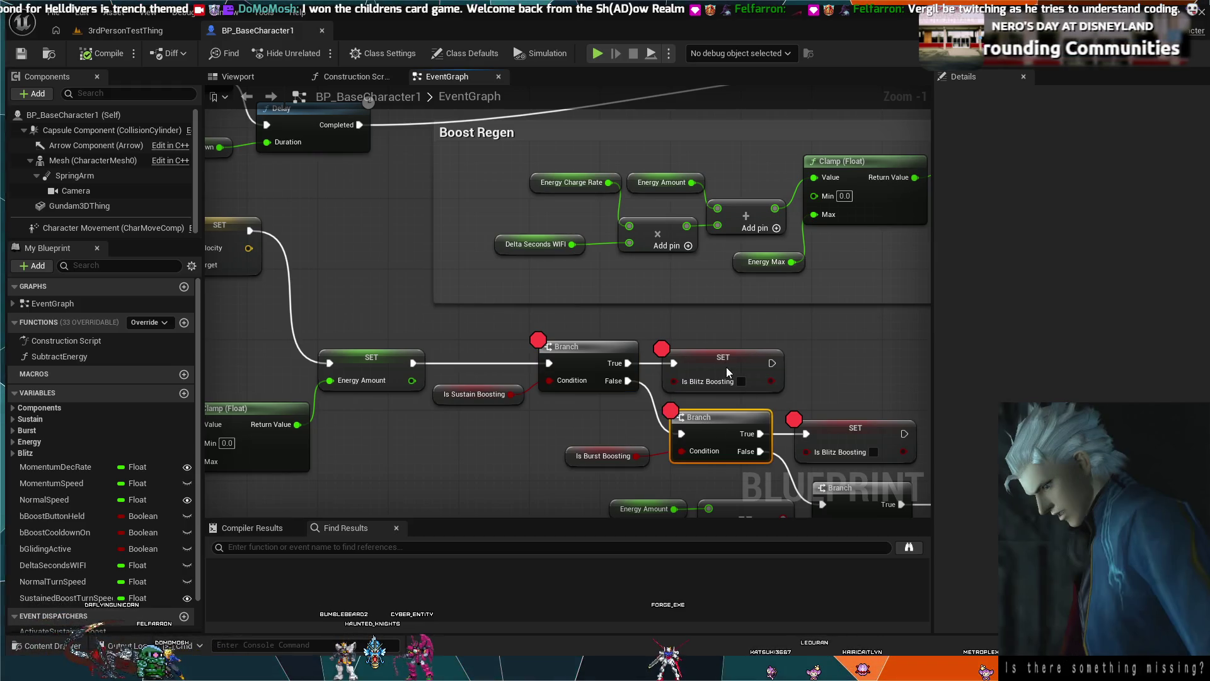
{"action": "left_click", "coordinate": [750, 357]}
{"action": "key", "text": "F9"}
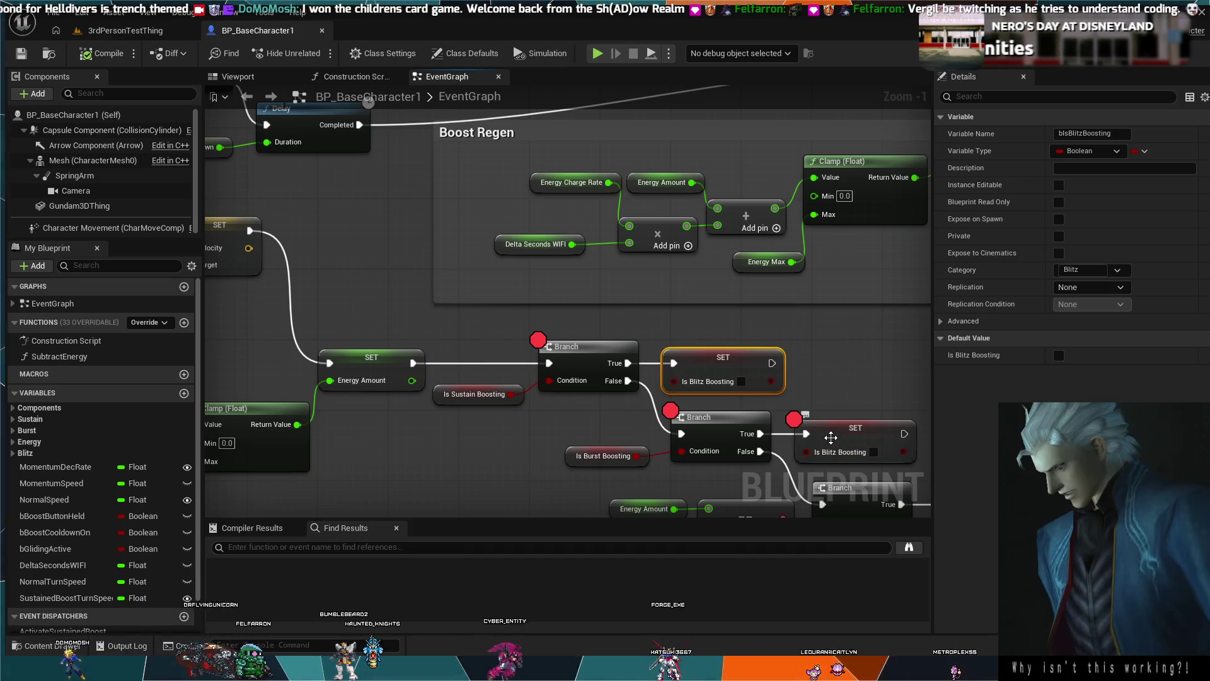
Start and stop a Simulate session, then switch to the 3rdPersonTestThing level.
{"action": "left_click", "coordinate": [597, 56]}
{"action": "left_click", "coordinate": [634, 53]}
{"action": "left_click", "coordinate": [126, 30]}
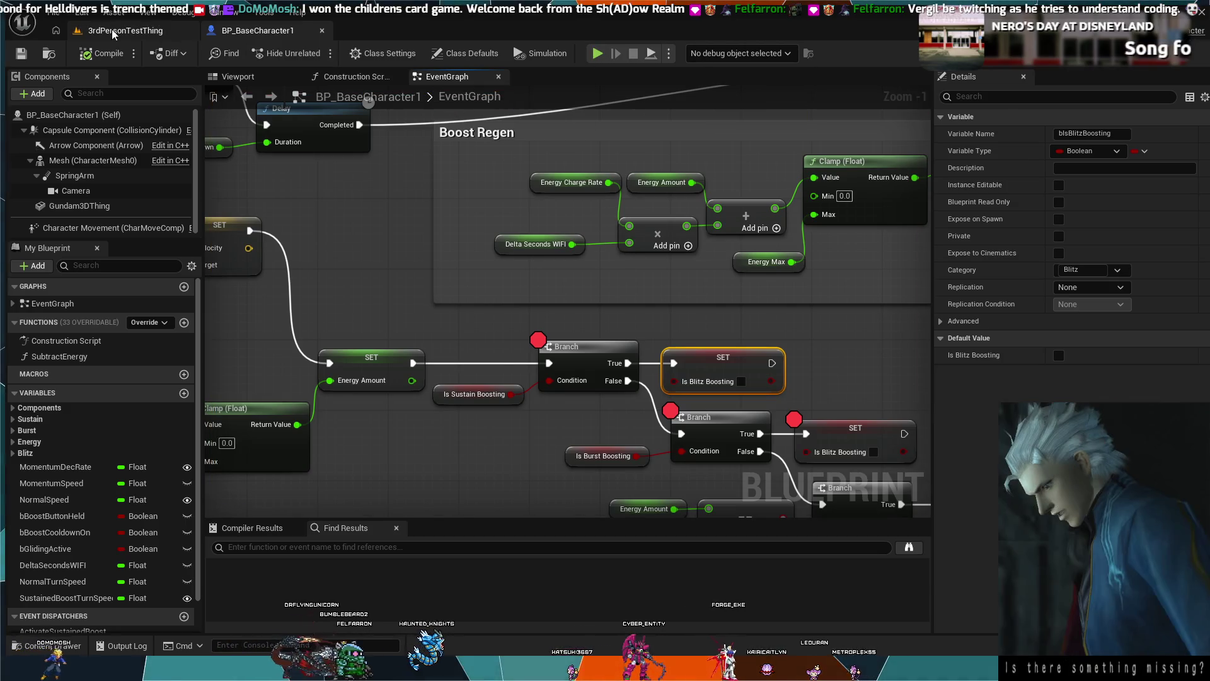
{"action": "left_click", "coordinate": [317, 52]}
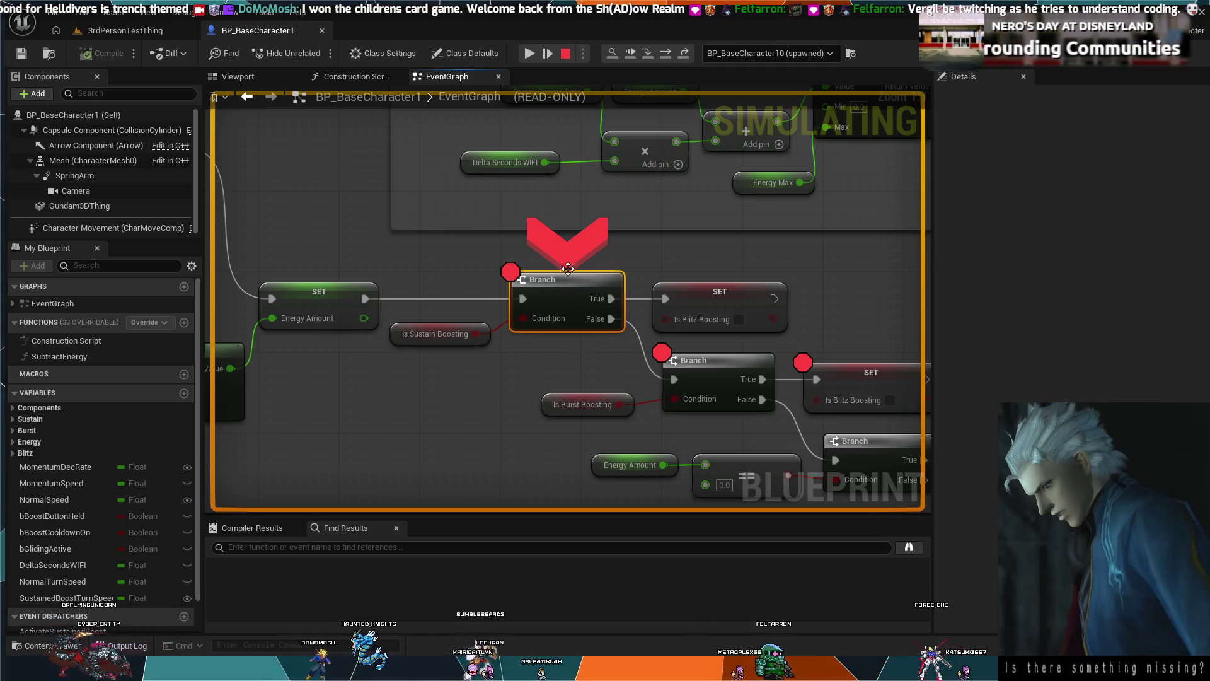
{"action": "left_click", "coordinate": [564, 56]}
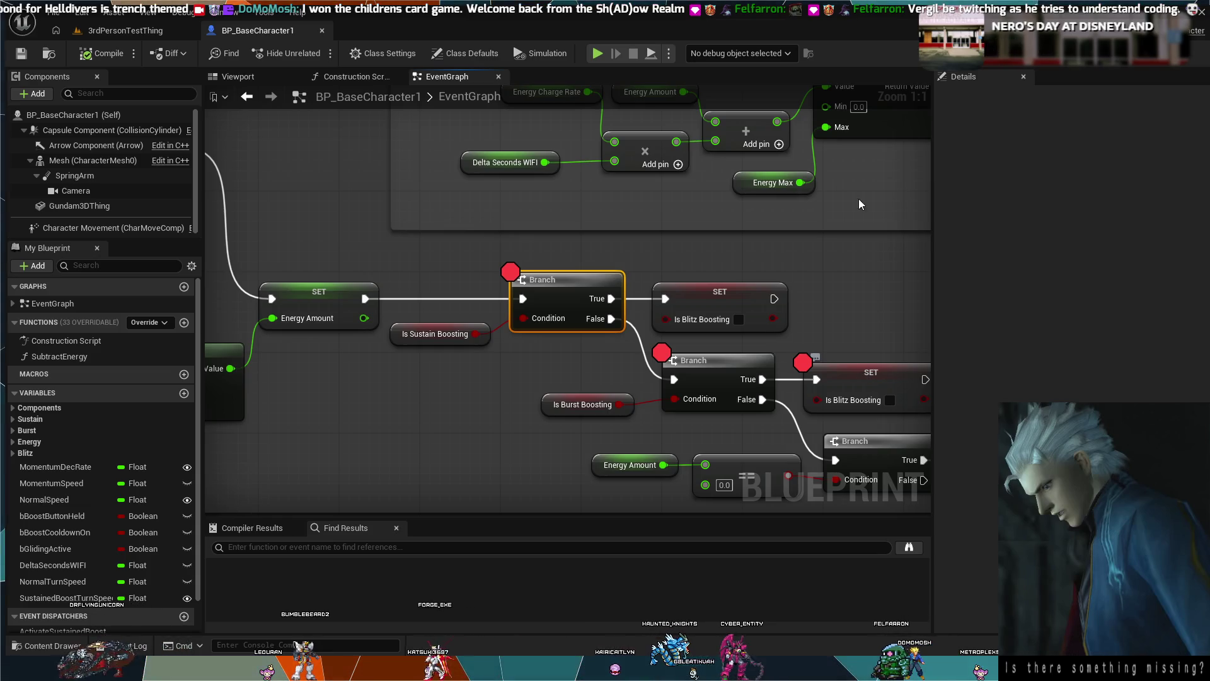
{"action": "scroll", "coordinate": [581, 267], "scroll_direction": "down", "scroll_amount": 8}
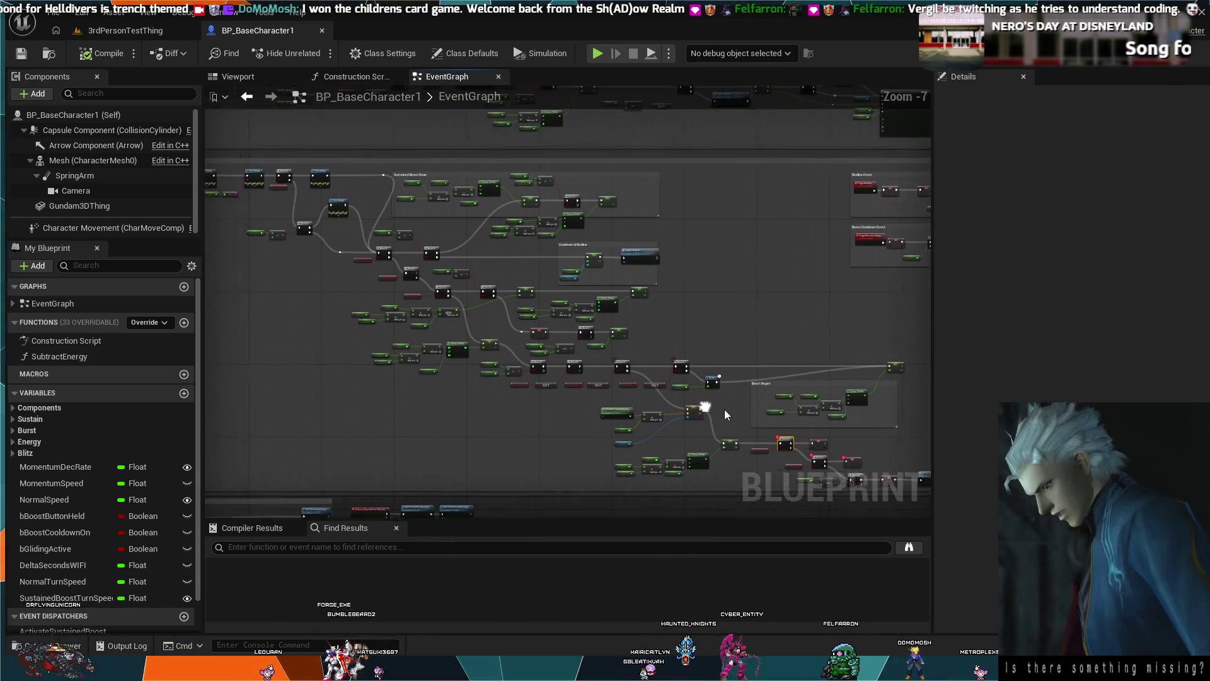
{"action": "scroll", "coordinate": [702, 393], "scroll_direction": "up", "scroll_amount": 1}
{"action": "left_click_drag", "start_coordinate": [702, 394], "coordinate": [802, 279]}
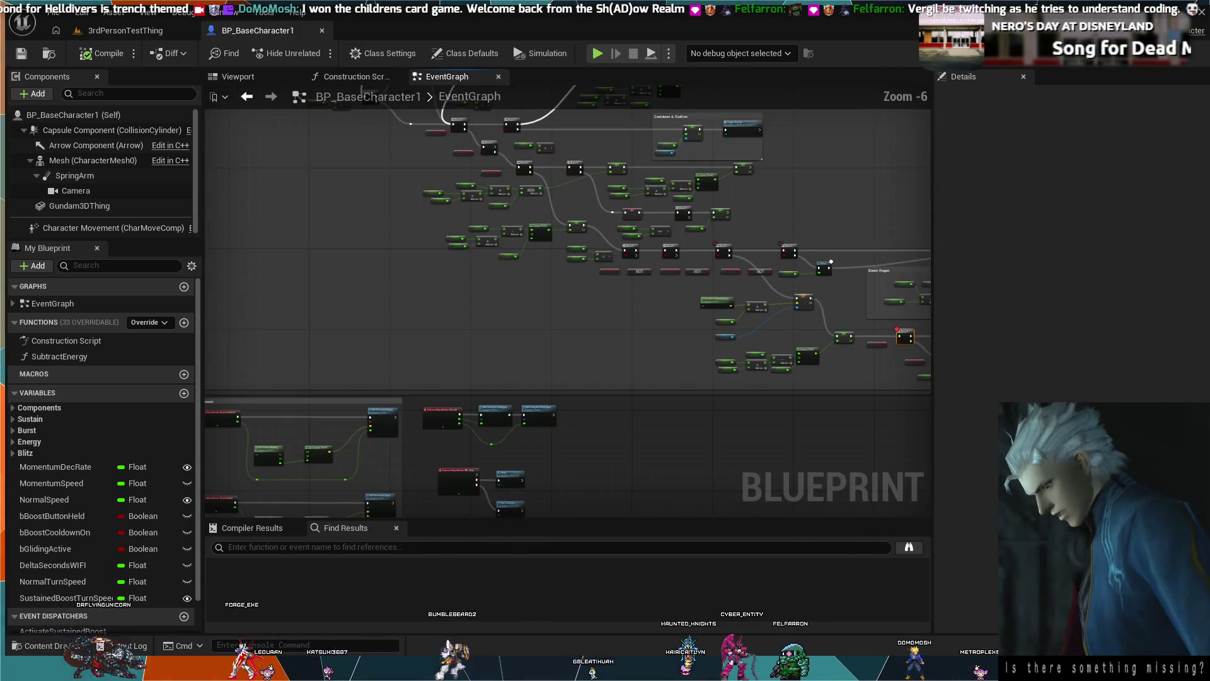
{"action": "scroll", "coordinate": [529, 247], "scroll_direction": "up", "scroll_amount": 4}
{"action": "left_click_drag", "start_coordinate": [530, 247], "coordinate": [290, 245]}
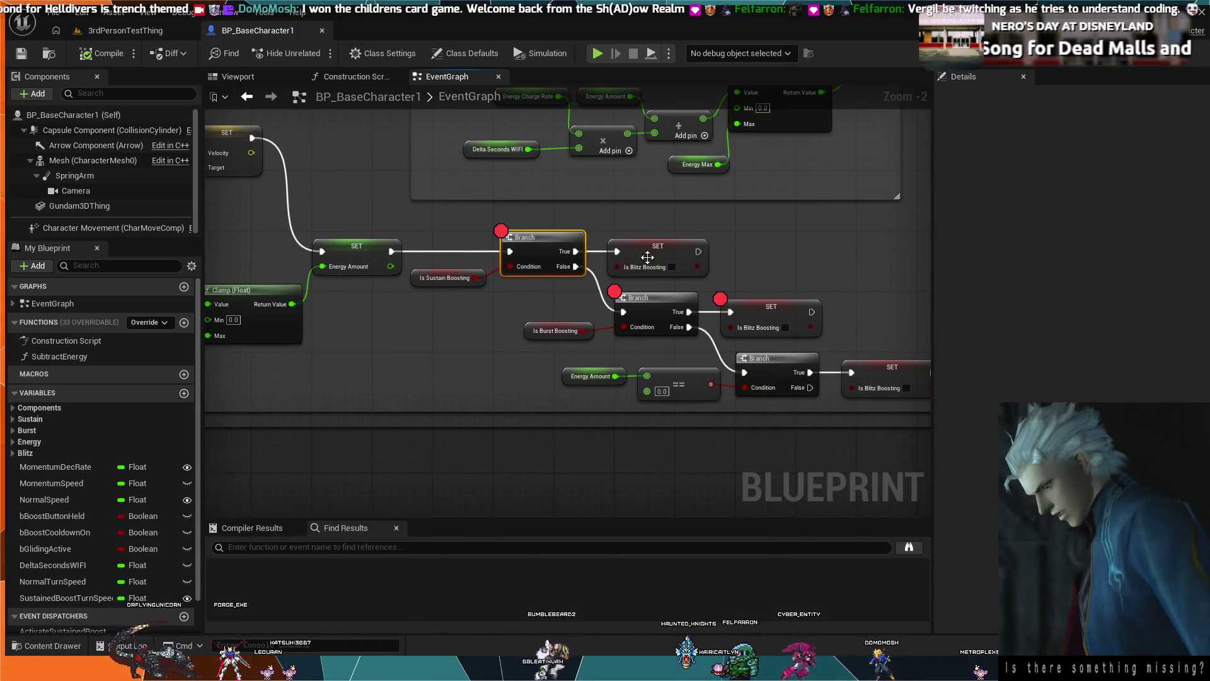
{"action": "scroll", "coordinate": [549, 304], "scroll_direction": "up", "scroll_amount": 2}
{"action": "mouse_move", "coordinate": [427, 368]}
{"action": "left_mouse_down"}
{"action": "mouse_move", "coordinate": [560, 442]}
{"action": "mouse_move", "coordinate": [497, 286]}
{"action": "mouse_move", "coordinate": [462, 350]}
{"action": "mouse_move", "coordinate": [501, 292]}
{"action": "mouse_move", "coordinate": [447, 225]}
{"action": "mouse_move", "coordinate": [389, 208]}
{"action": "mouse_move", "coordinate": [329, 152]}
{"action": "left_mouse_up"}
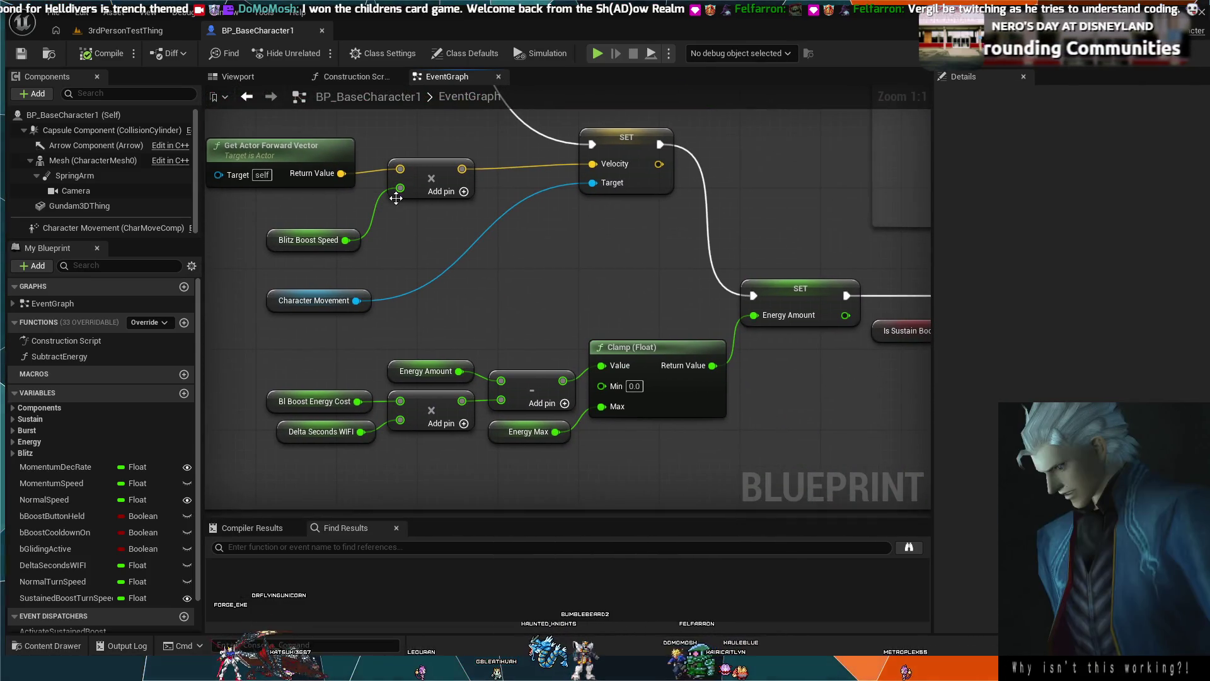
{"action": "left_click_drag", "start_coordinate": [370, 199], "coordinate": [596, 387]}
{"action": "scroll", "coordinate": [596, 387], "scroll_direction": "down", "scroll_amount": 6}
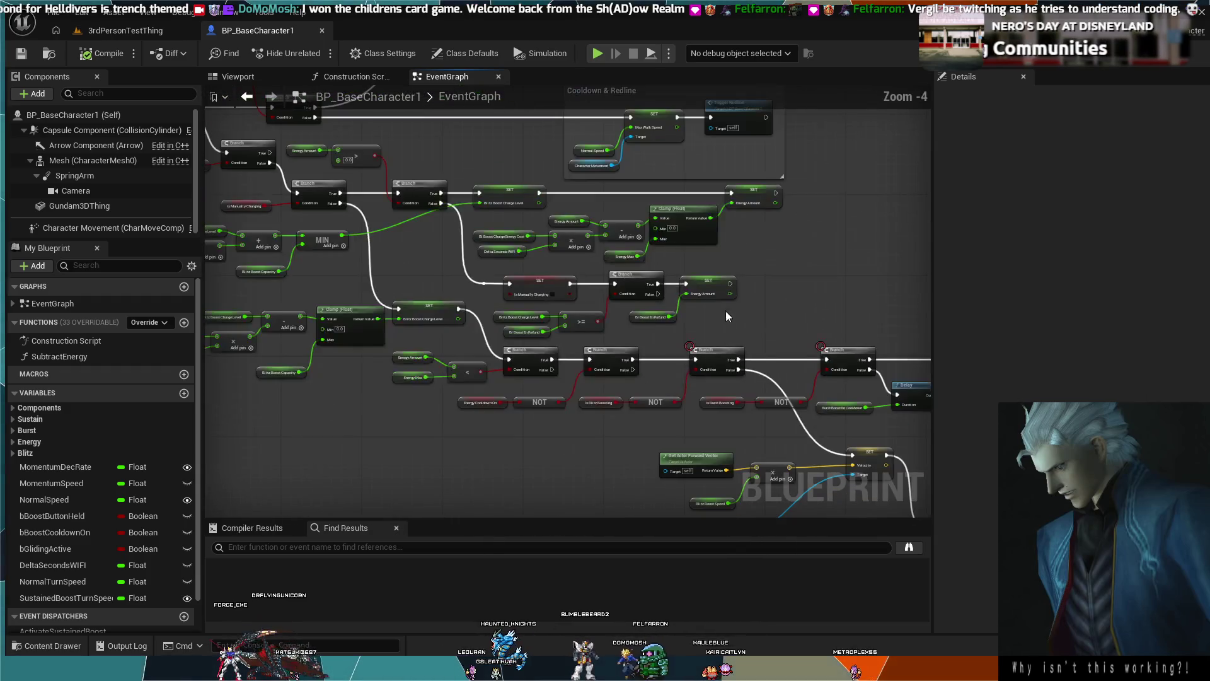
{"action": "scroll", "coordinate": [616, 305], "scroll_direction": "up", "scroll_amount": 5}
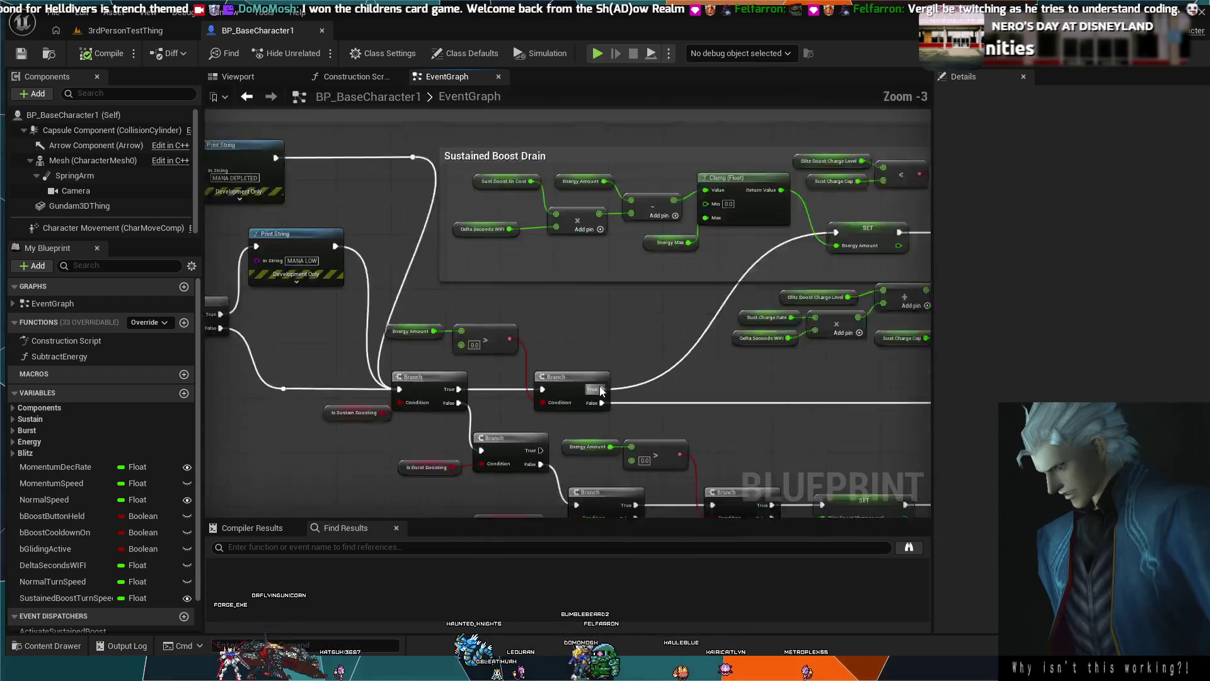
{"action": "scroll", "coordinate": [633, 332], "scroll_direction": "down", "scroll_amount": 2}
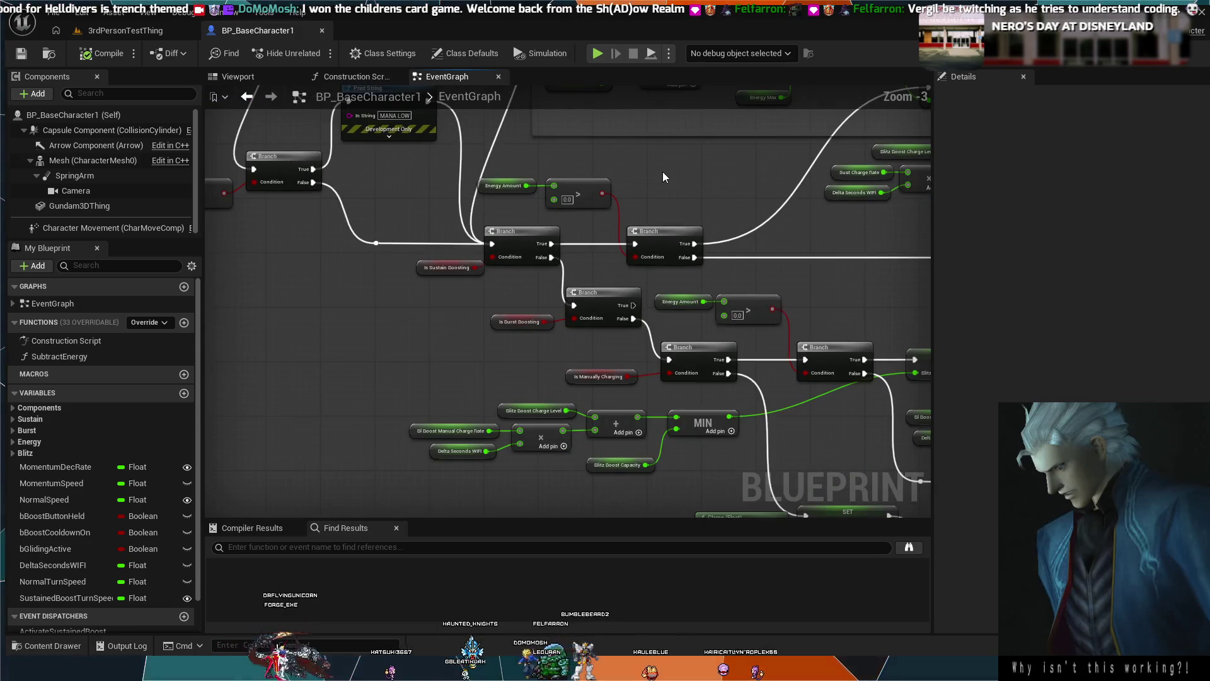
{"action": "mouse_move", "coordinate": [638, 293]}
{"action": "left_mouse_down"}
{"action": "mouse_move", "coordinate": [880, 312]}
{"action": "mouse_move", "coordinate": [675, 213]}
{"action": "left_mouse_up"}
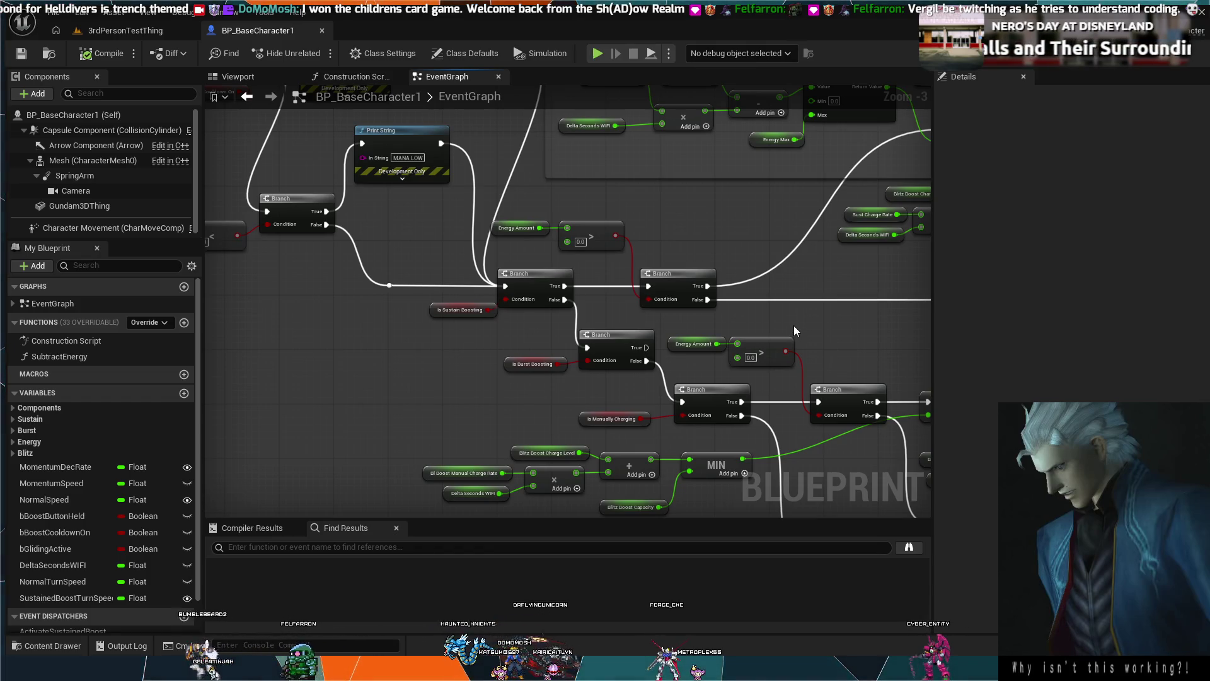
{"action": "left_click_drag", "start_coordinate": [804, 327], "coordinate": [535, 205]}
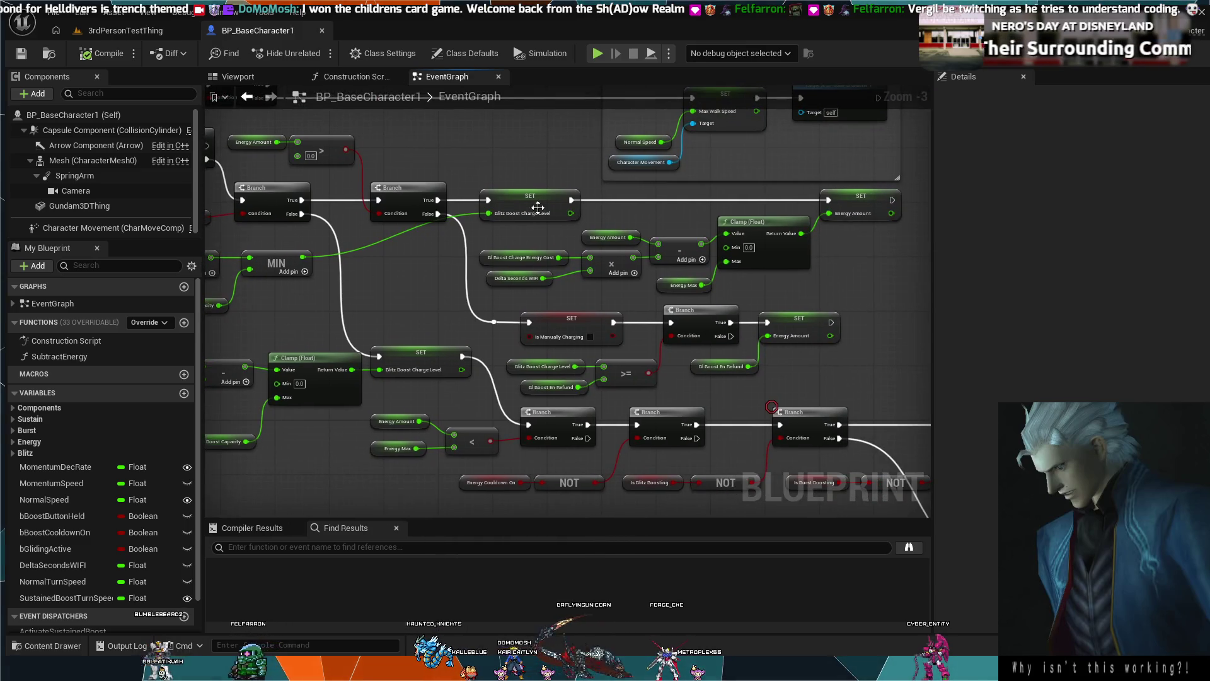
{"action": "mouse_move", "coordinate": [792, 390]}
{"action": "left_mouse_down"}
{"action": "mouse_move", "coordinate": [436, 177]}
{"action": "mouse_move", "coordinate": [391, 259]}
{"action": "mouse_move", "coordinate": [567, 353]}
{"action": "left_mouse_up"}
{"action": "scroll", "coordinate": [437, 179], "scroll_direction": "down", "scroll_amount": 3}
{"action": "mouse_move", "coordinate": [784, 338]}
{"action": "left_mouse_down"}
{"action": "mouse_move", "coordinate": [678, 305]}
{"action": "mouse_move", "coordinate": [491, 166]}
{"action": "left_mouse_up"}
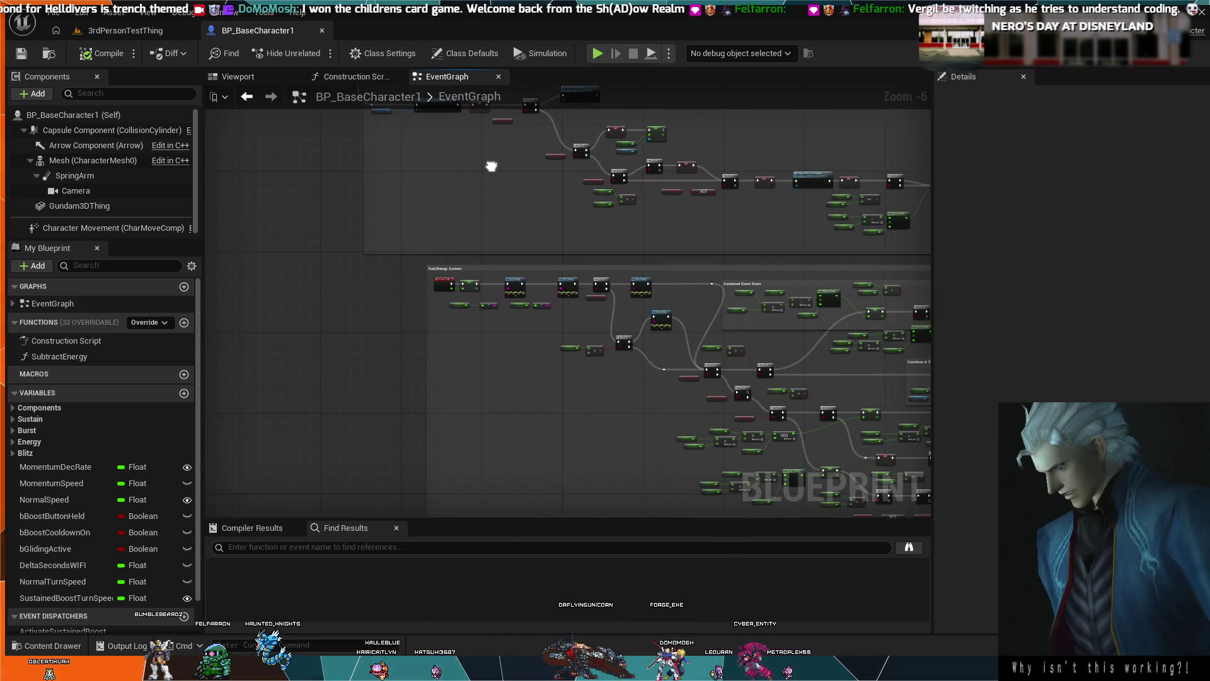
{"action": "mouse_move", "coordinate": [503, 322]}
{"action": "left_mouse_down"}
{"action": "mouse_move", "coordinate": [346, 176]}
{"action": "mouse_move", "coordinate": [546, 304]}
{"action": "mouse_move", "coordinate": [527, 286]}
{"action": "mouse_move", "coordinate": [599, 290]}
{"action": "mouse_move", "coordinate": [473, 343]}
{"action": "left_mouse_up"}
{"action": "scroll", "coordinate": [562, 303], "scroll_direction": "up", "scroll_amount": 3}
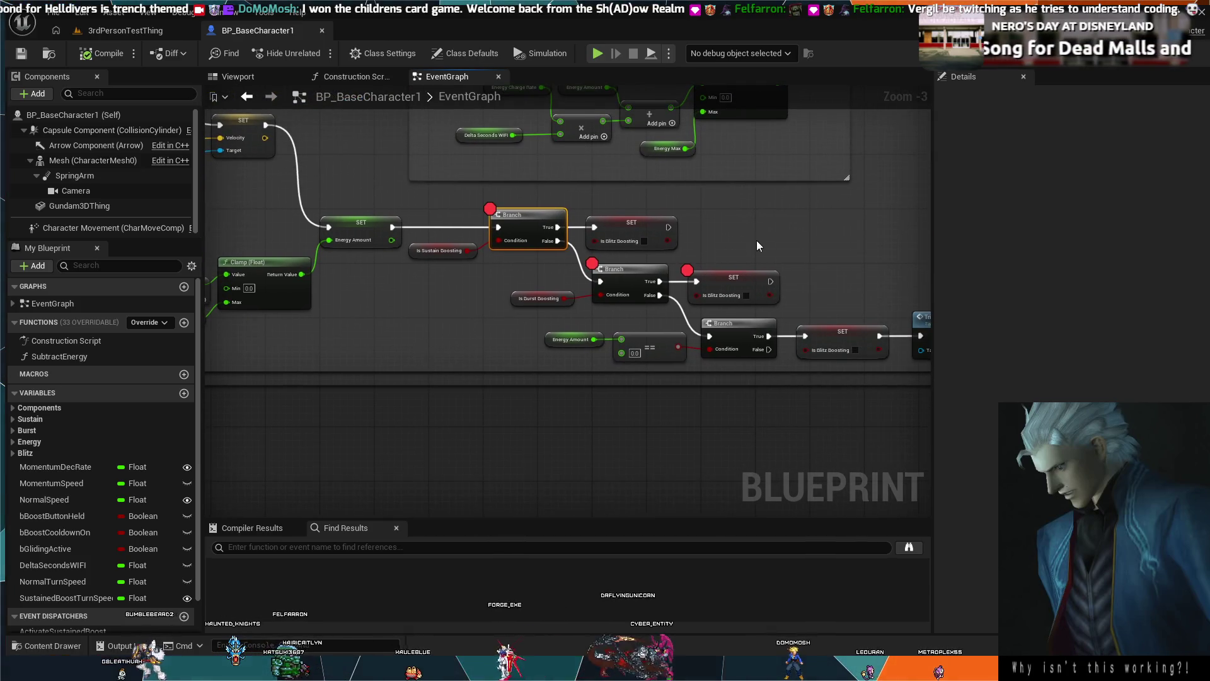
{"action": "mouse_move", "coordinate": [811, 285]}
{"action": "left_mouse_down"}
{"action": "mouse_move", "coordinate": [639, 274]}
{"action": "mouse_move", "coordinate": [525, 218]}
{"action": "left_mouse_up"}
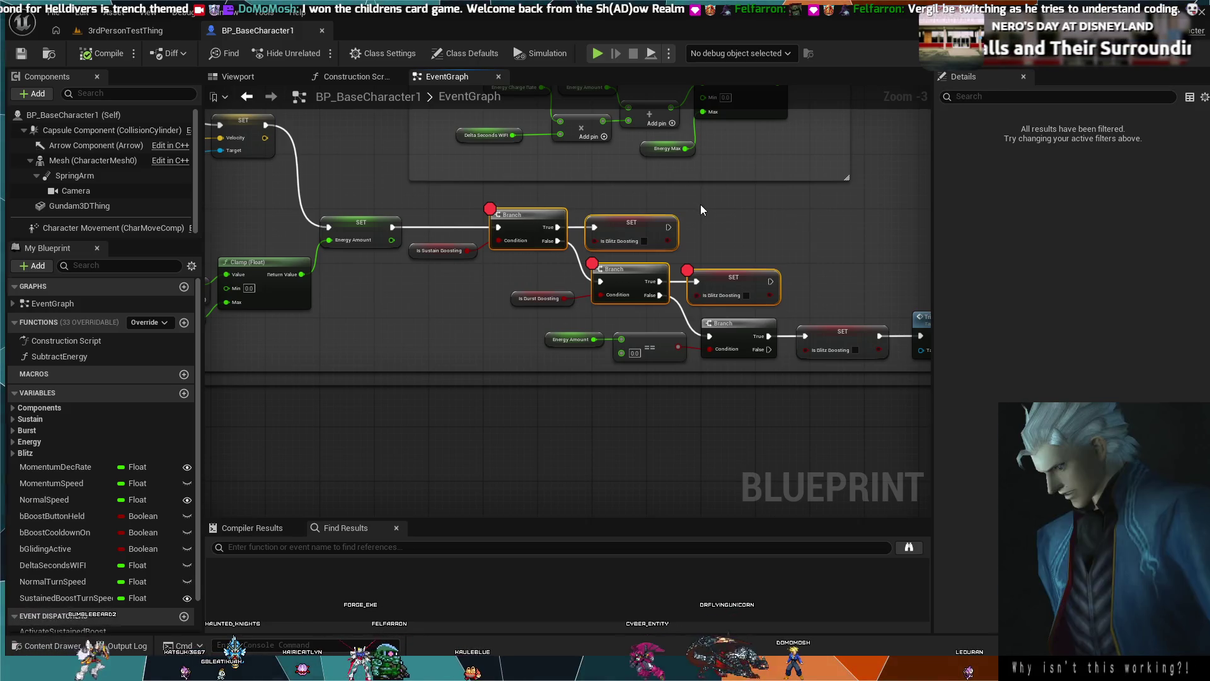
Delete the Sustain and Burst Boosting Branches and SETs, wiring SET Energy Amount into the zero-energy Branch.
{"action": "key", "text": "Delete"}
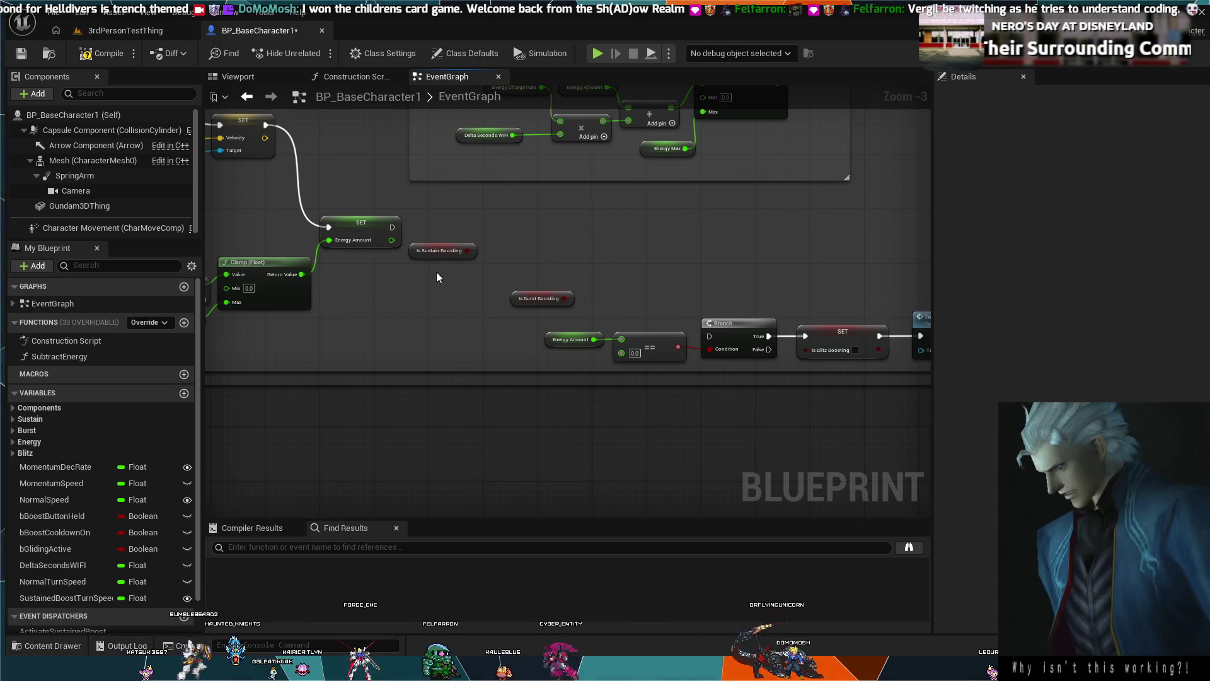
{"action": "key", "text": "ctrl+z"}
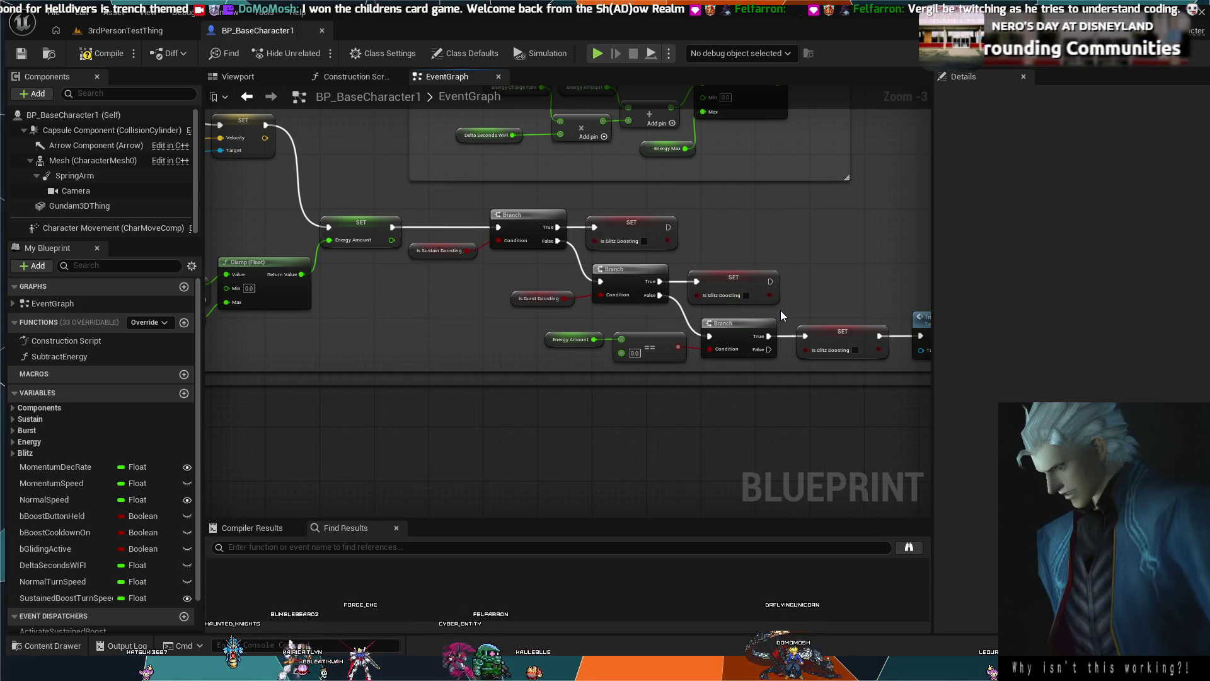
{"action": "mouse_move", "coordinate": [779, 309]}
{"action": "left_mouse_down"}
{"action": "mouse_move", "coordinate": [523, 264]}
{"action": "mouse_move", "coordinate": [456, 209]}
{"action": "left_mouse_up"}
{"action": "key", "text": "Delete"}
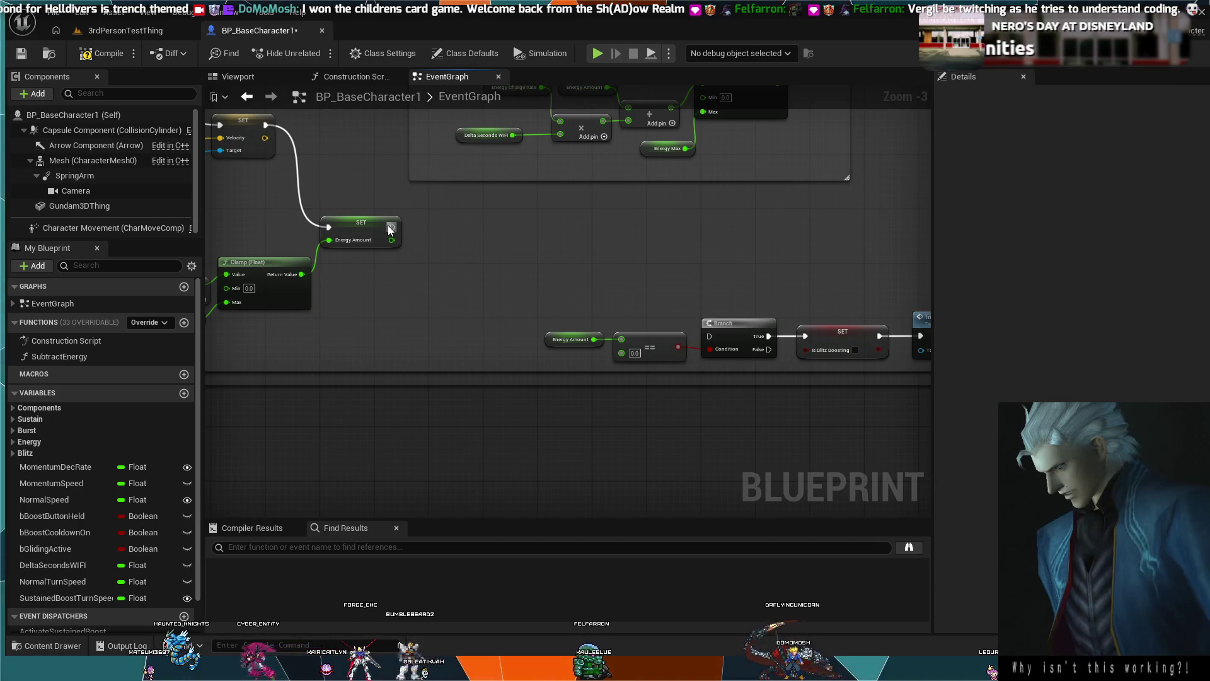
{"action": "mouse_move", "coordinate": [525, 281]}
{"action": "left_mouse_down"}
{"action": "mouse_move", "coordinate": [640, 344]}
{"action": "mouse_move", "coordinate": [709, 336]}
{"action": "left_mouse_up"}
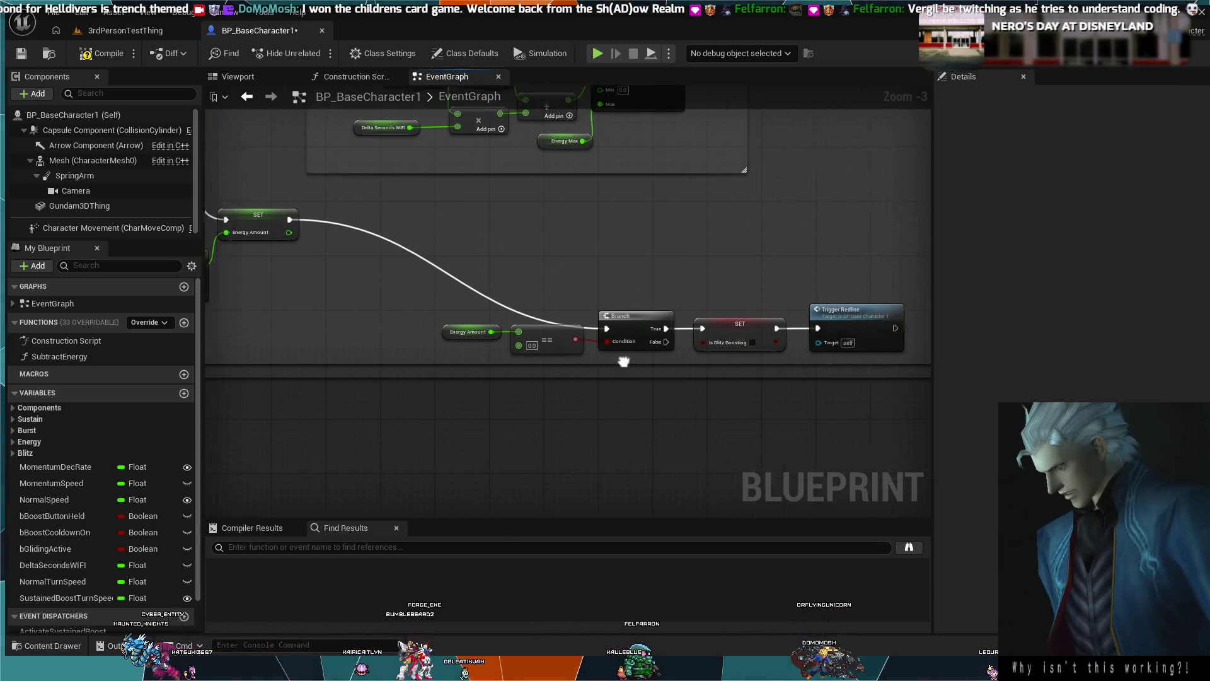
Move the Energy Amount == 0 Branch, Is Blitz Boosting SET and Trigger Redline up beside SET Energy Amount.
{"action": "left_click_drag", "start_coordinate": [619, 323], "coordinate": [532, 312]}
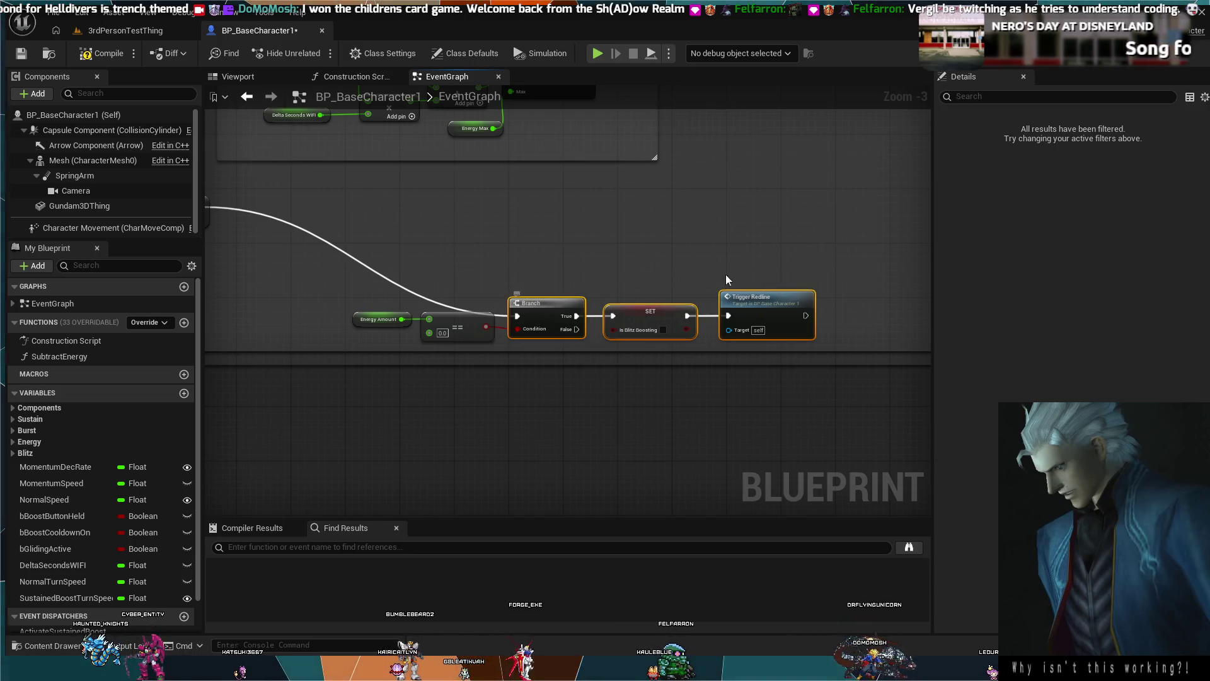
{"action": "left_click_drag", "start_coordinate": [610, 336], "coordinate": [391, 331]}
{"action": "mouse_move", "coordinate": [776, 294]}
{"action": "left_mouse_down"}
{"action": "mouse_move", "coordinate": [641, 224]}
{"action": "mouse_move", "coordinate": [648, 183]}
{"action": "mouse_move", "coordinate": [592, 244]}
{"action": "mouse_move", "coordinate": [568, 230]}
{"action": "left_mouse_up"}
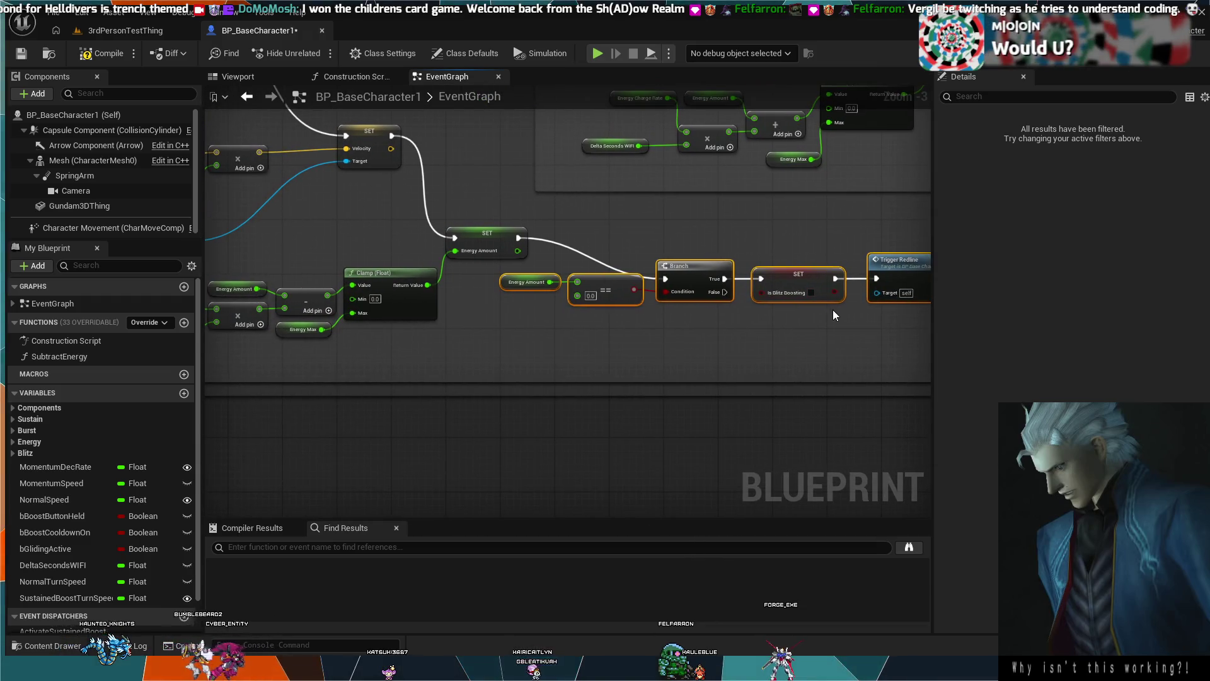
{"action": "left_click", "coordinate": [829, 308]}
{"action": "mouse_move", "coordinate": [879, 316]}
{"action": "left_mouse_down"}
{"action": "mouse_move", "coordinate": [662, 242]}
{"action": "mouse_move", "coordinate": [680, 243]}
{"action": "mouse_move", "coordinate": [681, 225]}
{"action": "left_mouse_up"}
{"action": "left_click", "coordinate": [657, 293]}
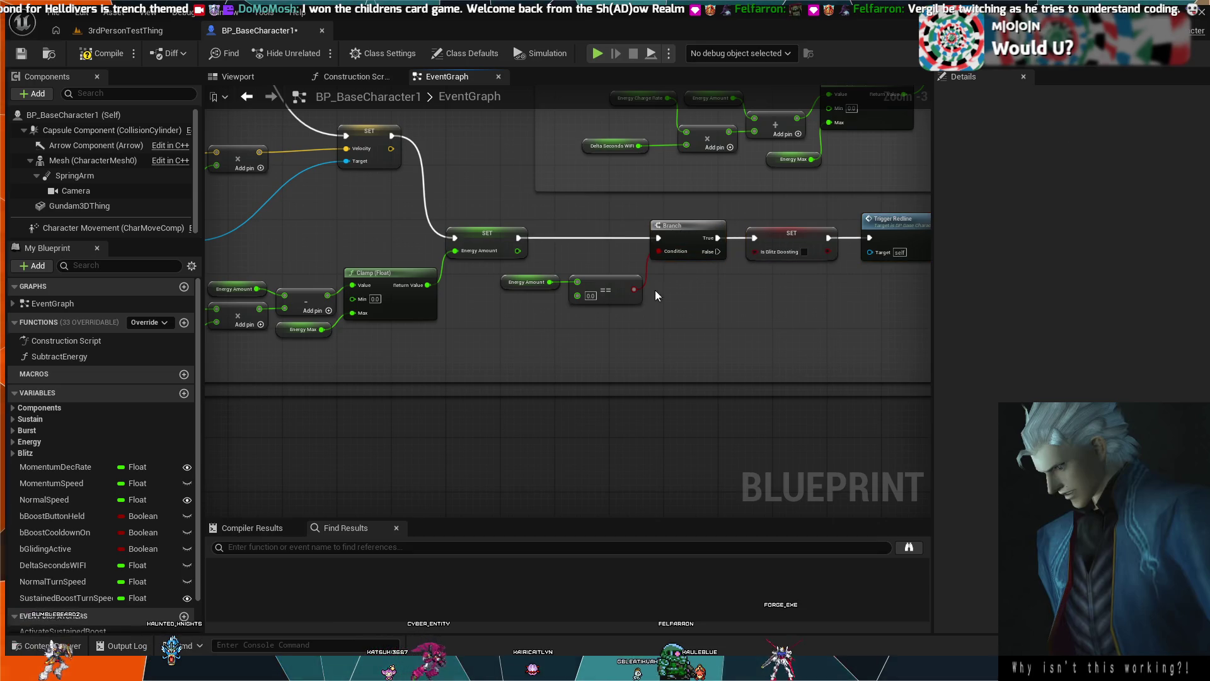
{"action": "left_click", "coordinate": [687, 316]}
{"action": "scroll", "coordinate": [690, 315], "scroll_direction": "down", "scroll_amount": 1}
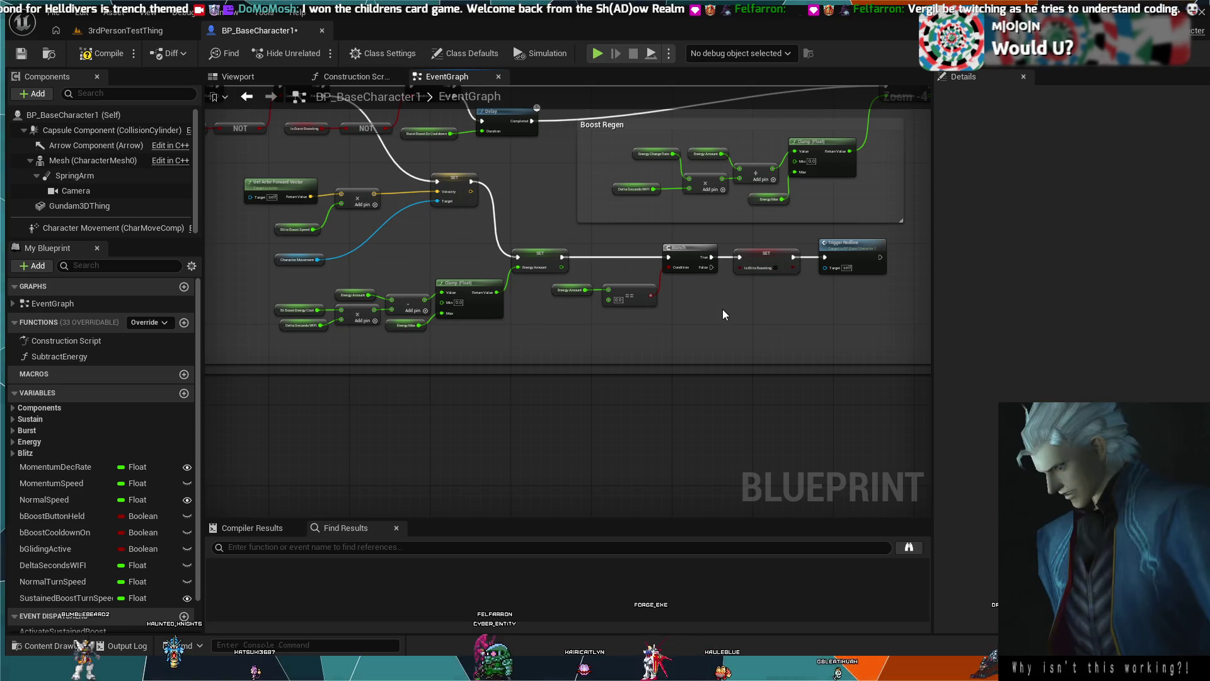
{"action": "left_click_drag", "start_coordinate": [722, 309], "coordinate": [729, 350]}
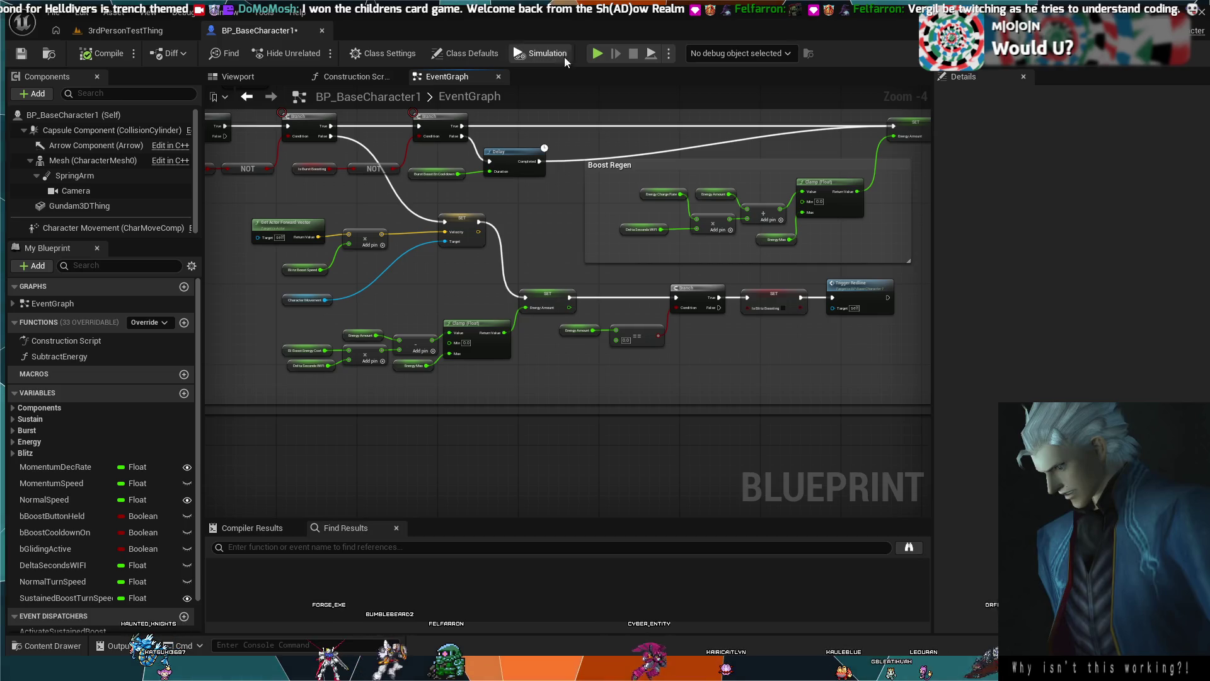
Put a breakpoint on the Is Blitz Boosting SET after the zero-energy check, then show the 3rdPersonTestThing level.
{"action": "left_click", "coordinate": [685, 304]}
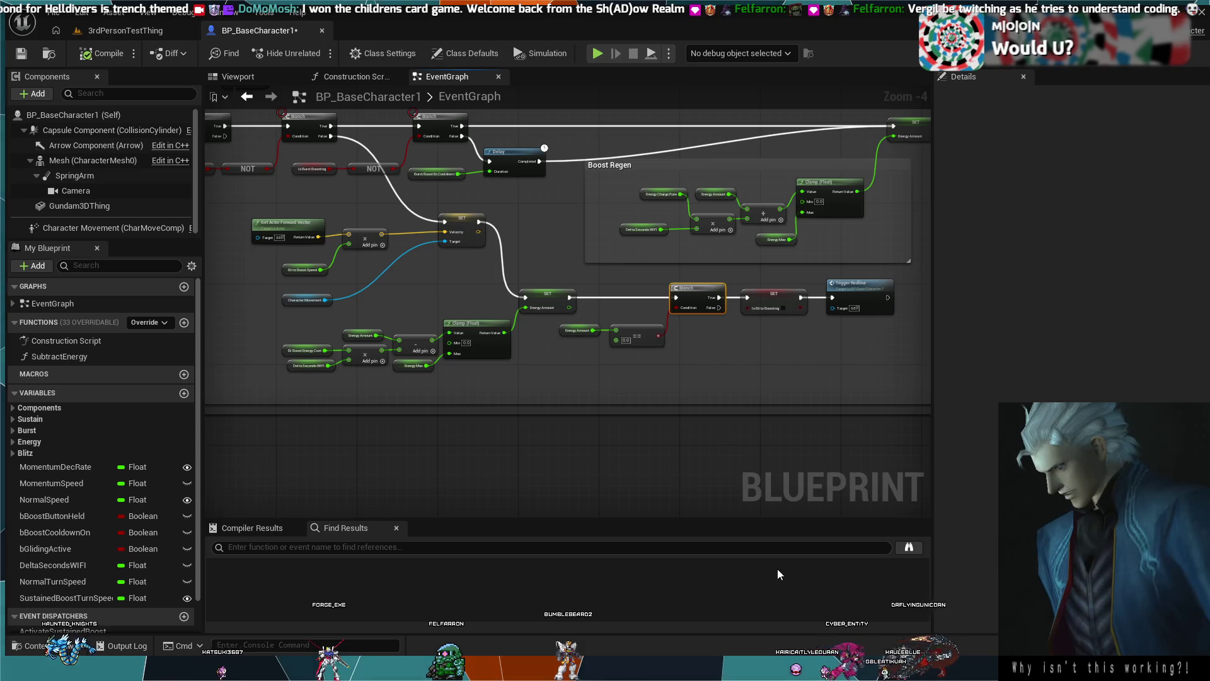
{"action": "left_click", "coordinate": [808, 346]}
{"action": "left_click", "coordinate": [758, 297]}
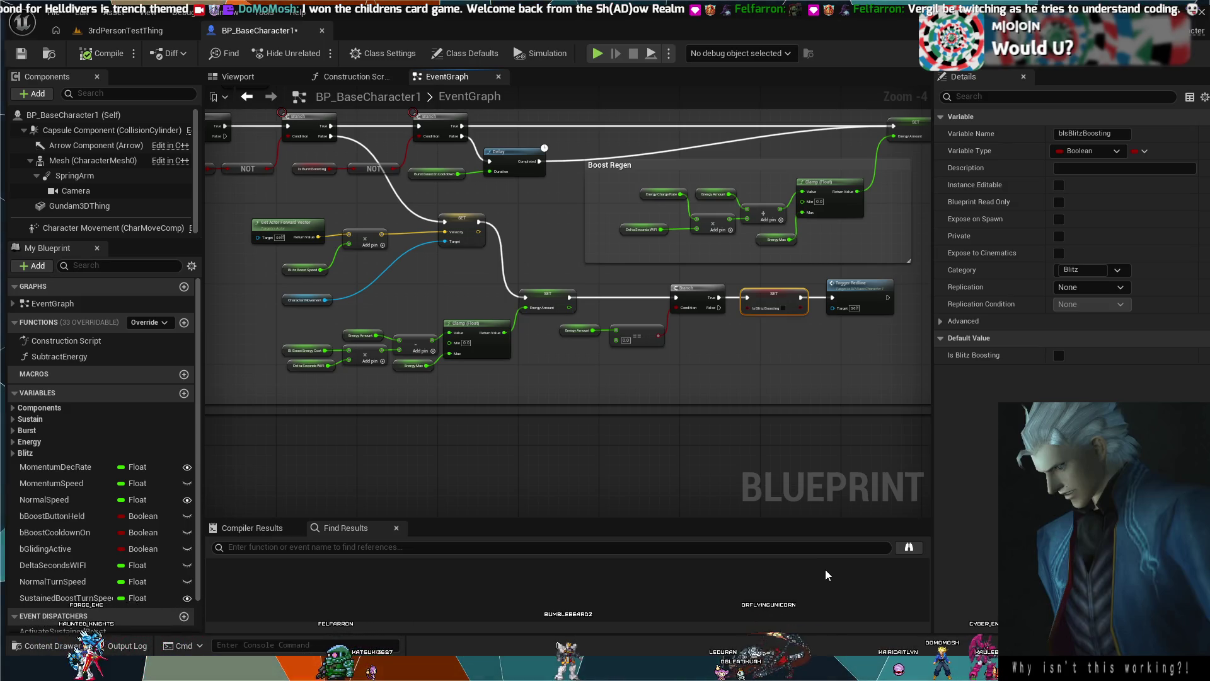
{"action": "key", "text": "F9"}
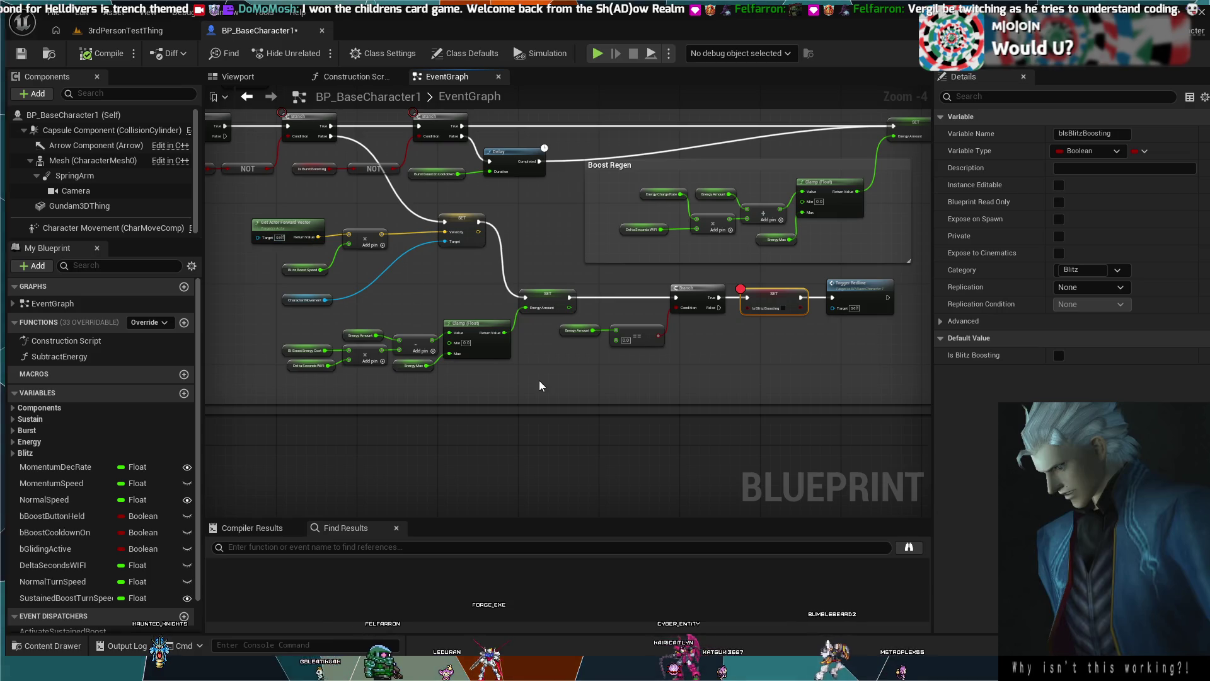
{"action": "left_click", "coordinate": [120, 30]}
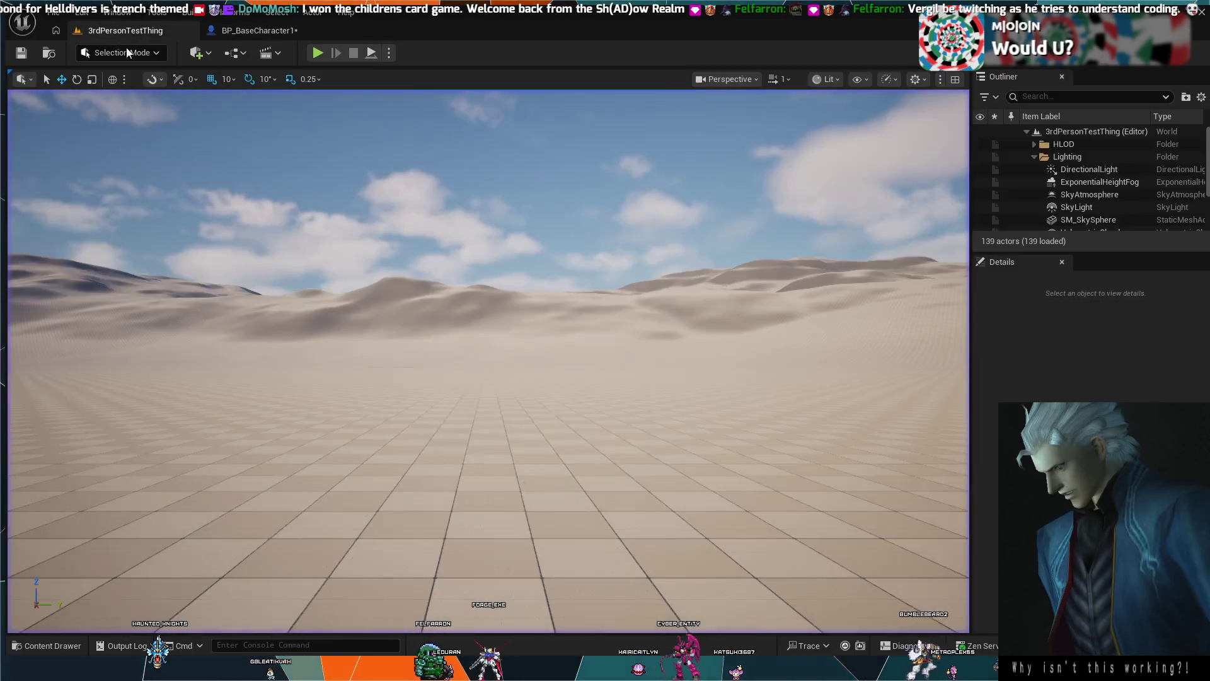
Play-test with a Shift boost, resume past the breakpoint, then stop and return to BP_BaseCharacter1.
{"action": "key", "text": "alt+p"}
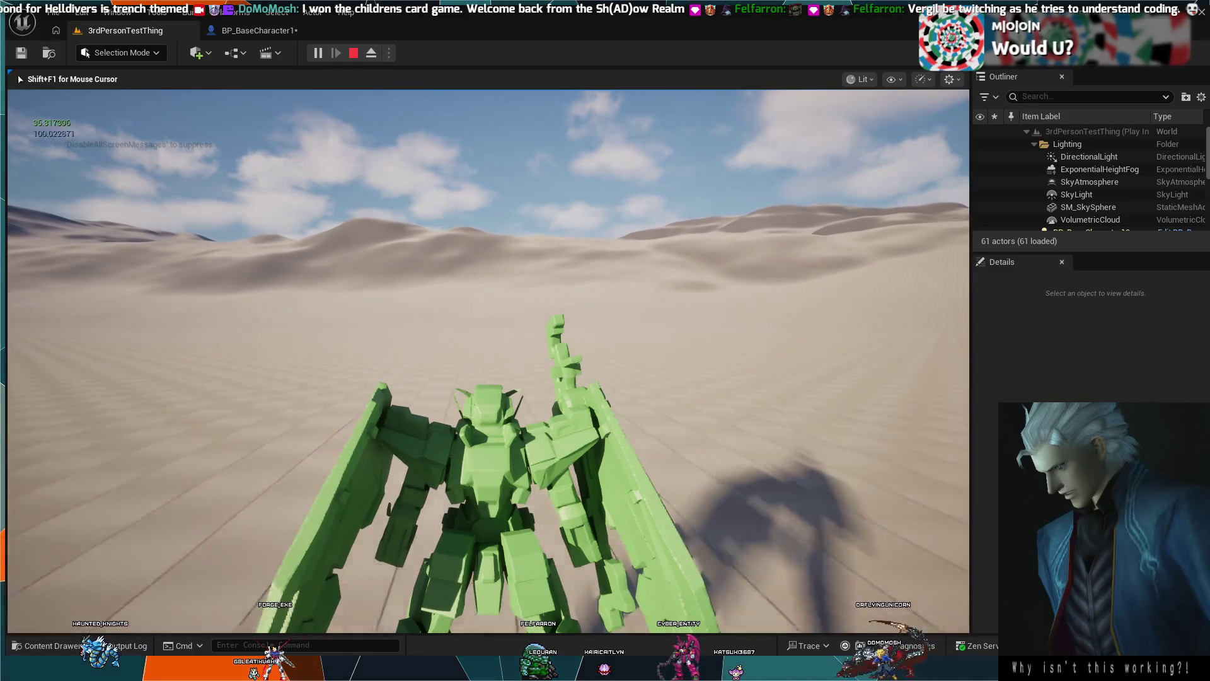
{"action": "key", "text": "shift"}
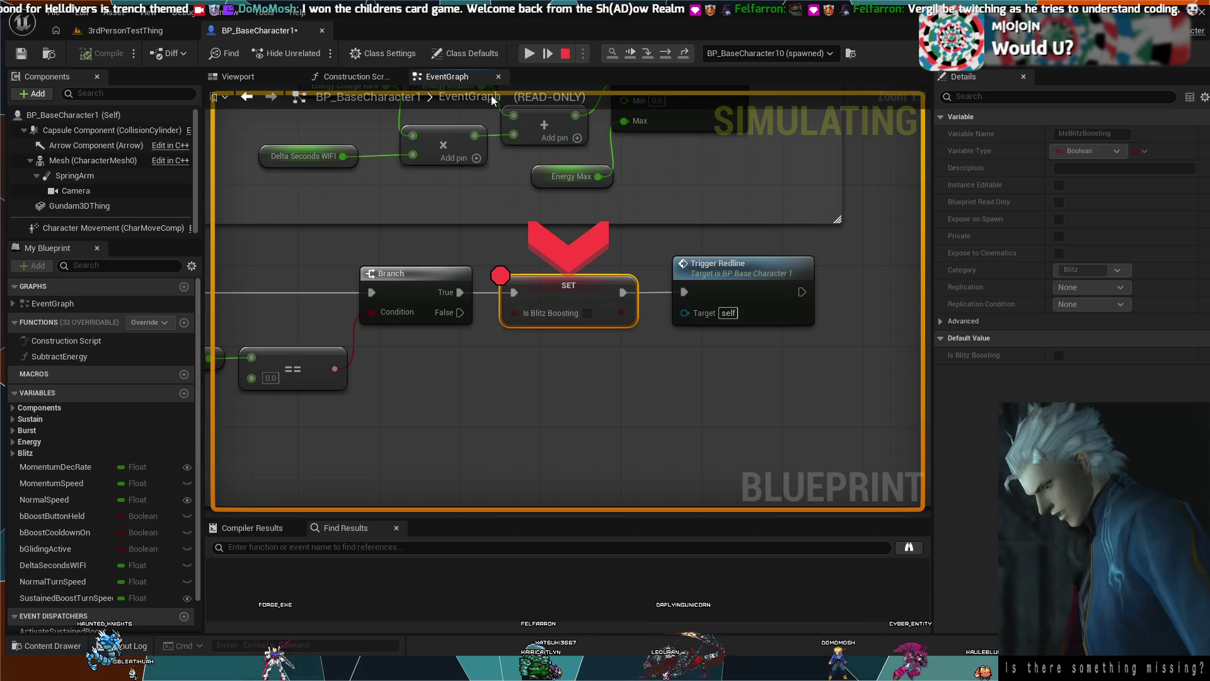
{"action": "left_click", "coordinate": [528, 54]}
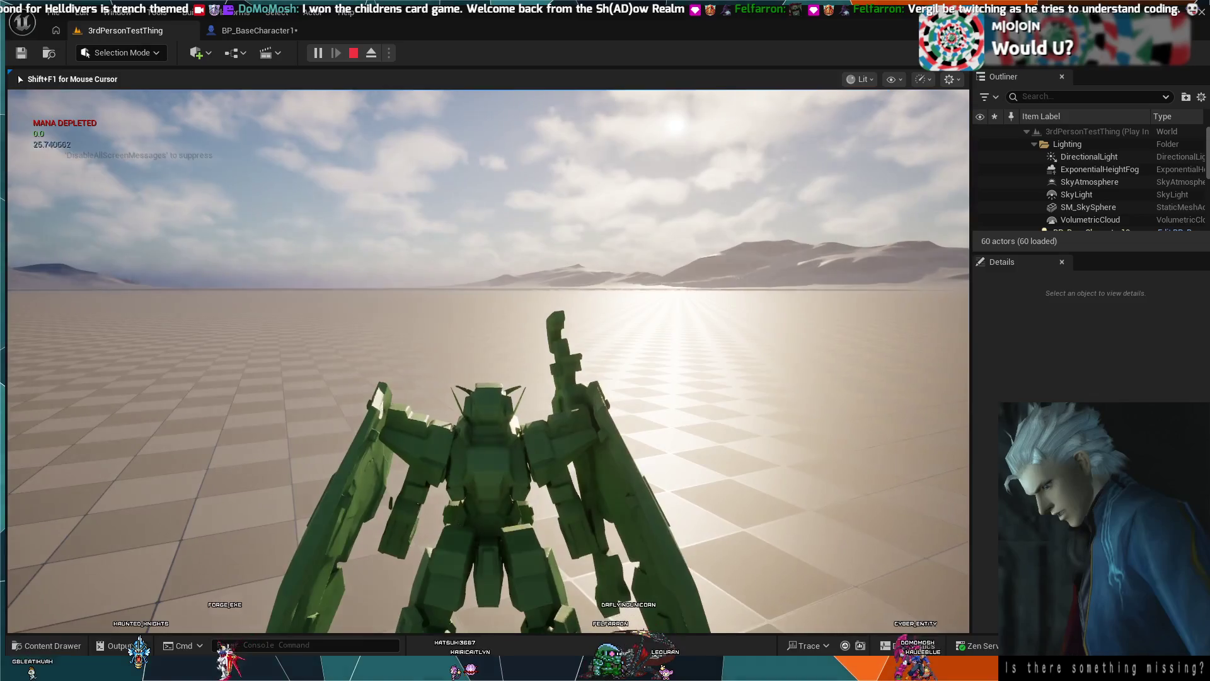
{"action": "key", "text": "Escape"}
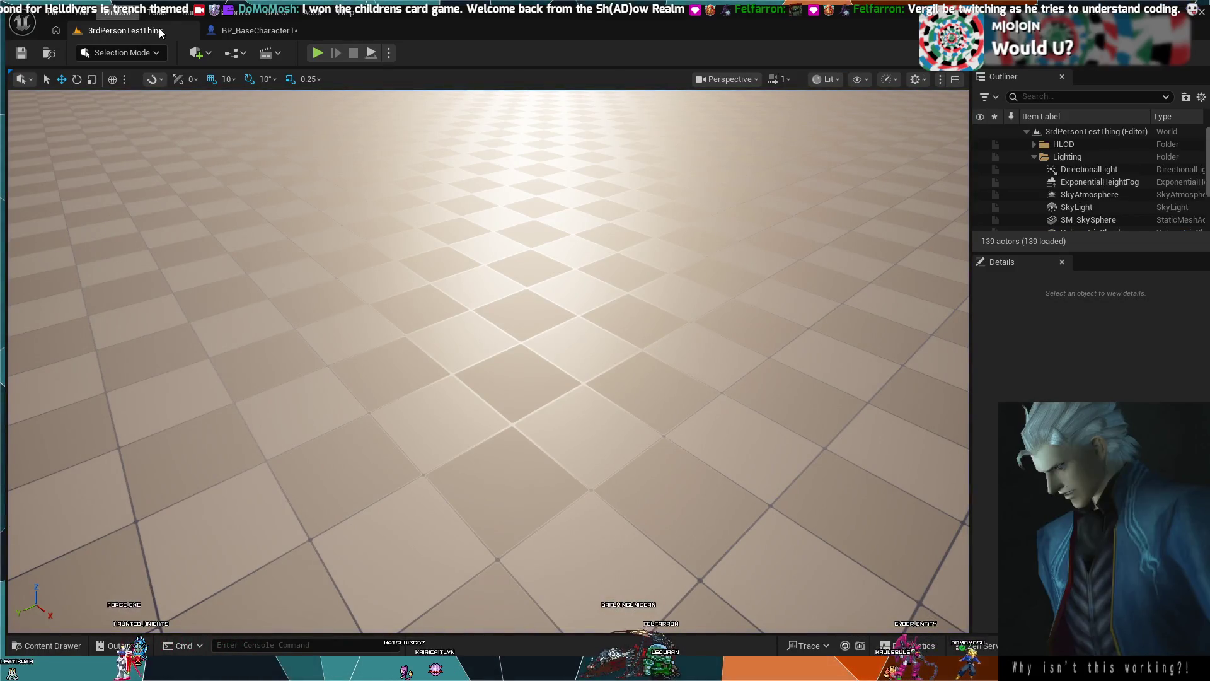
{"action": "left_click", "coordinate": [259, 31]}
{"action": "scroll", "coordinate": [400, 277], "scroll_direction": "down", "scroll_amount": 2}
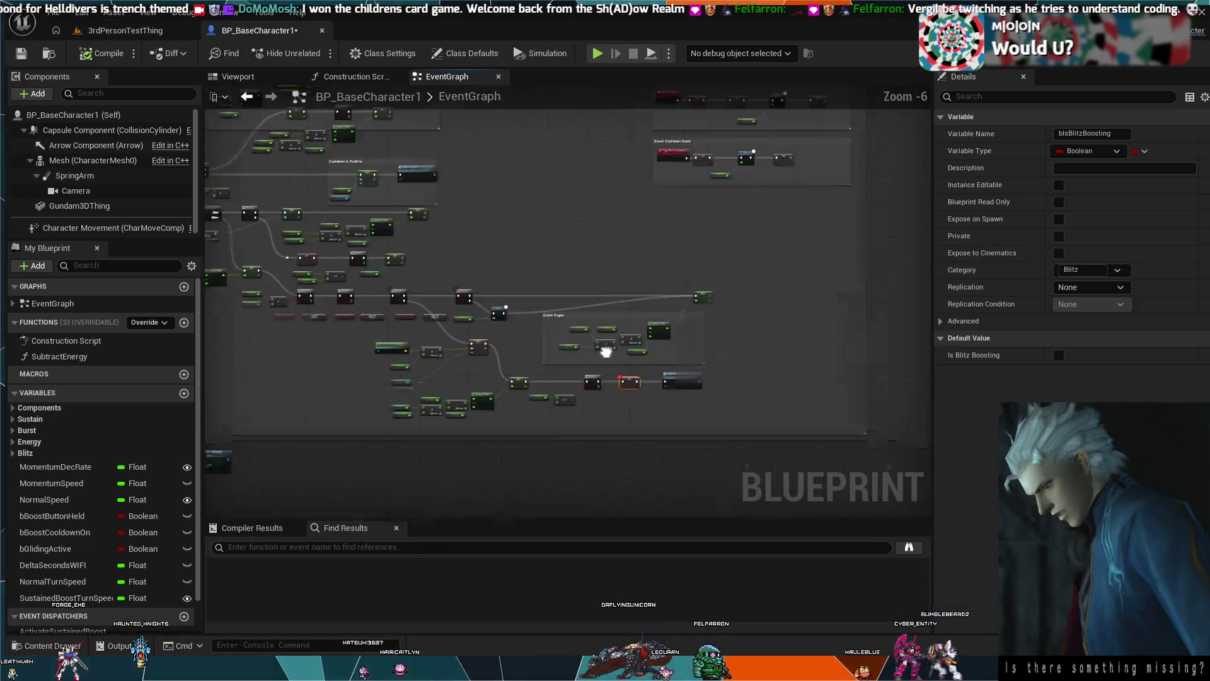
Frame the sustain boost chain and add a Branch after the SET Max Walk Speed node.
{"action": "scroll", "coordinate": [494, 276], "scroll_direction": "up", "scroll_amount": 2}
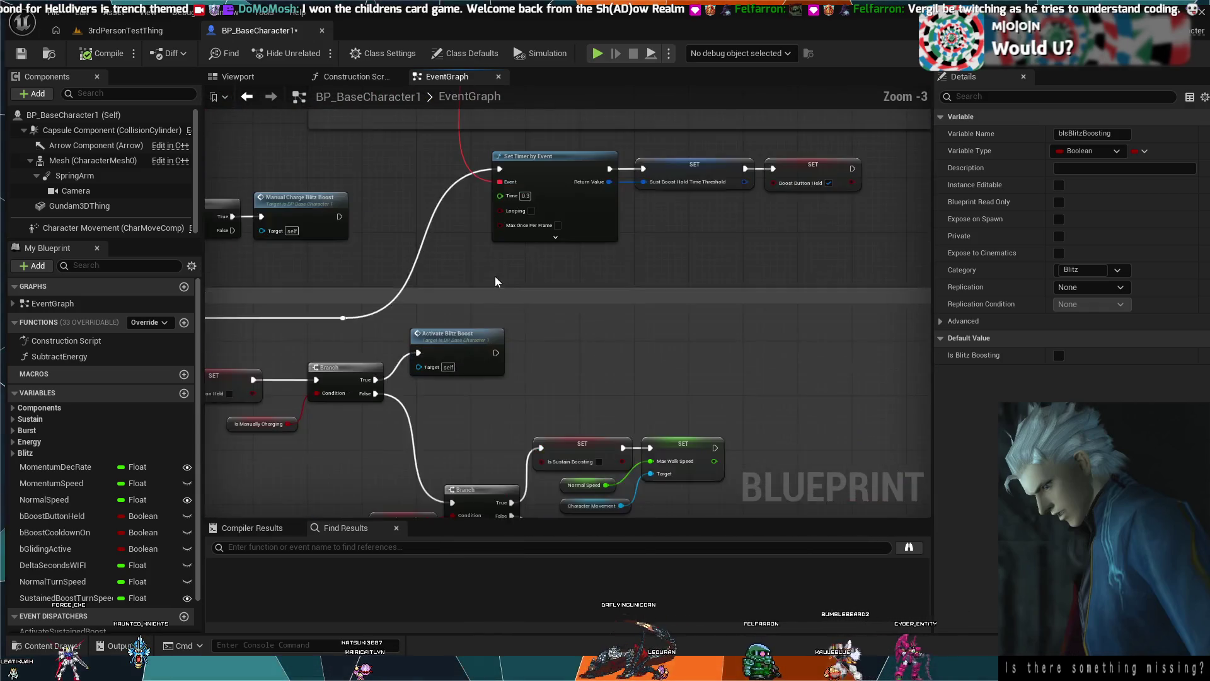
{"action": "mouse_move", "coordinate": [624, 301]}
{"action": "left_mouse_down"}
{"action": "mouse_move", "coordinate": [578, 246]}
{"action": "mouse_move", "coordinate": [618, 254]}
{"action": "left_mouse_up"}
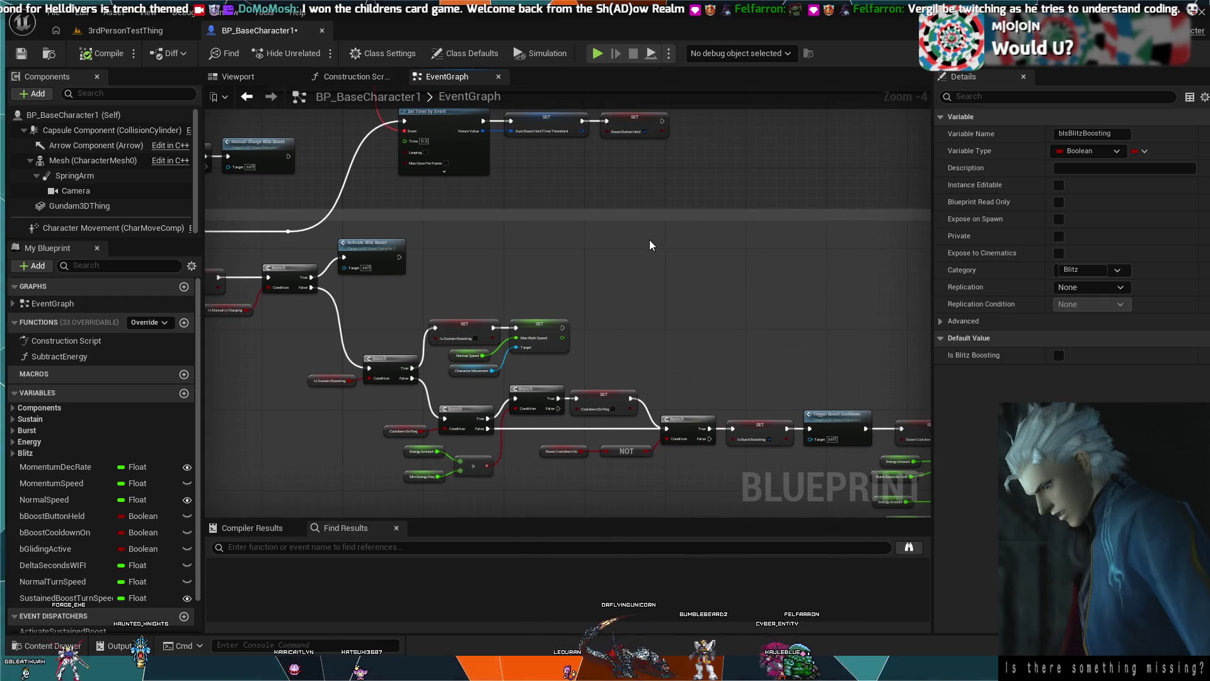
{"action": "left_click_drag", "start_coordinate": [644, 237], "coordinate": [287, 428]}
{"action": "left_click_drag", "start_coordinate": [478, 266], "coordinate": [373, 354]}
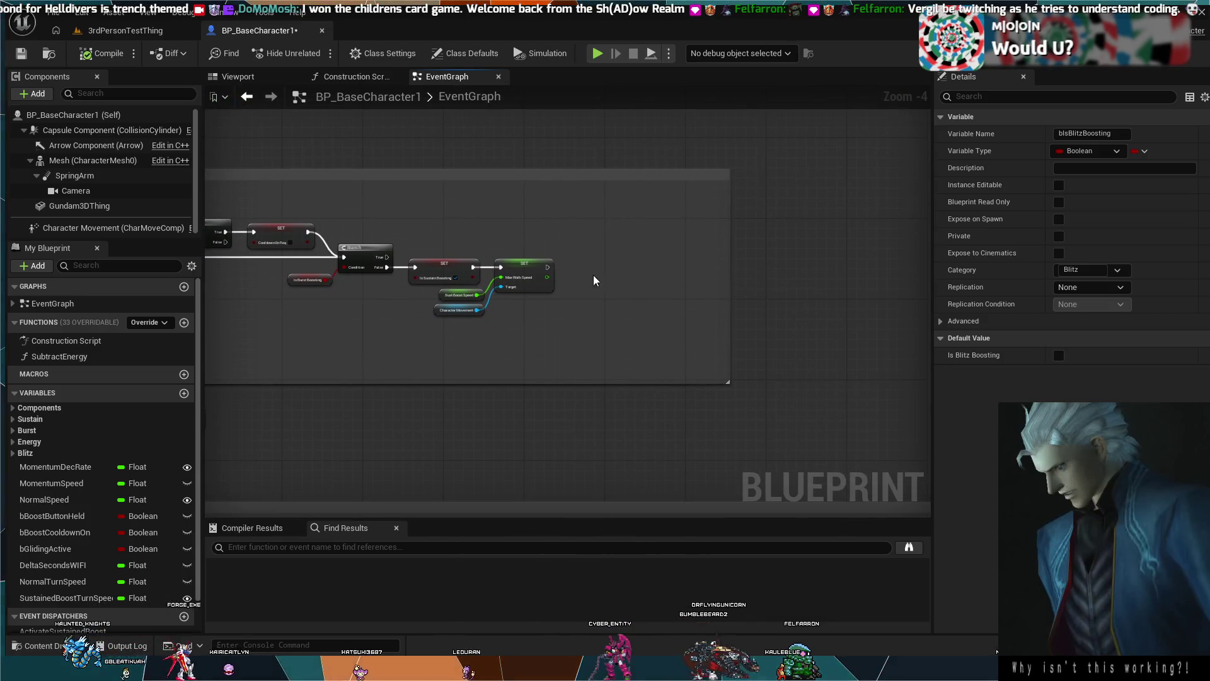
{"action": "mouse_move", "coordinate": [637, 244]}
{"action": "left_mouse_down"}
{"action": "mouse_move", "coordinate": [842, 265]}
{"action": "mouse_move", "coordinate": [577, 187]}
{"action": "mouse_move", "coordinate": [637, 220]}
{"action": "left_mouse_up"}
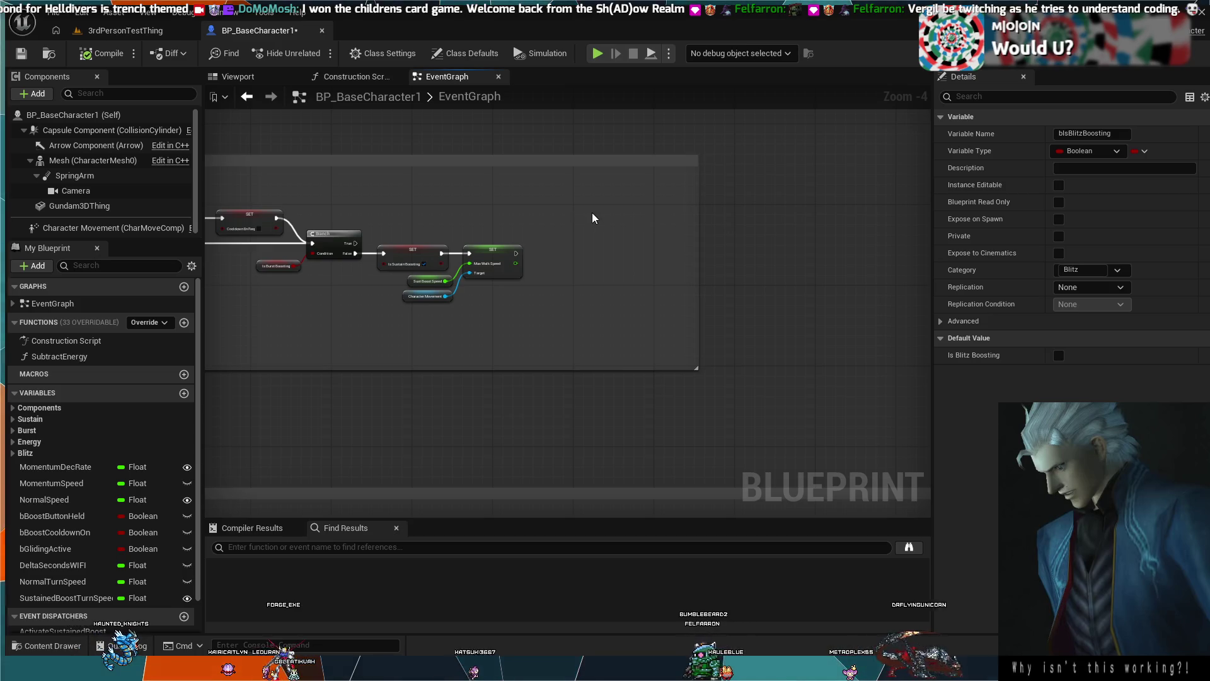
{"action": "mouse_move", "coordinate": [591, 213]}
{"action": "left_mouse_down"}
{"action": "mouse_move", "coordinate": [856, 239]}
{"action": "mouse_move", "coordinate": [947, 233]}
{"action": "left_mouse_up"}
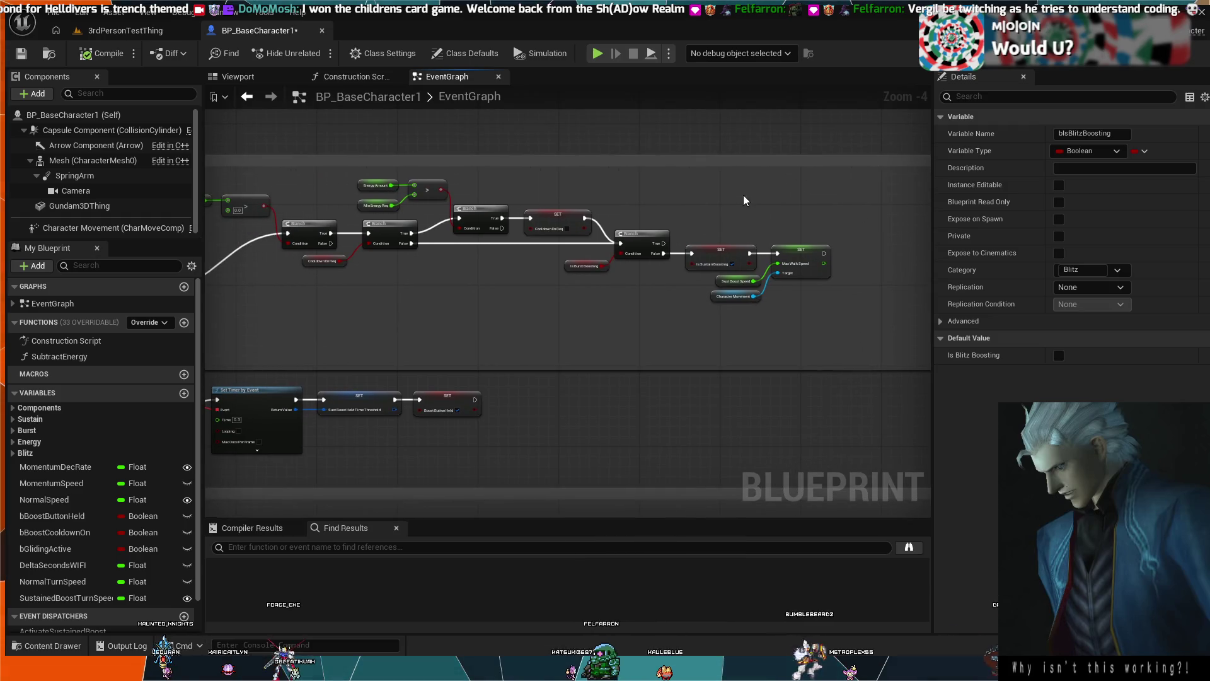
{"action": "scroll", "coordinate": [744, 196], "scroll_direction": "up", "scroll_amount": 3}
{"action": "mouse_move", "coordinate": [730, 134]}
{"action": "left_mouse_down"}
{"action": "mouse_move", "coordinate": [687, 129]}
{"action": "mouse_move", "coordinate": [726, 200]}
{"action": "left_mouse_up"}
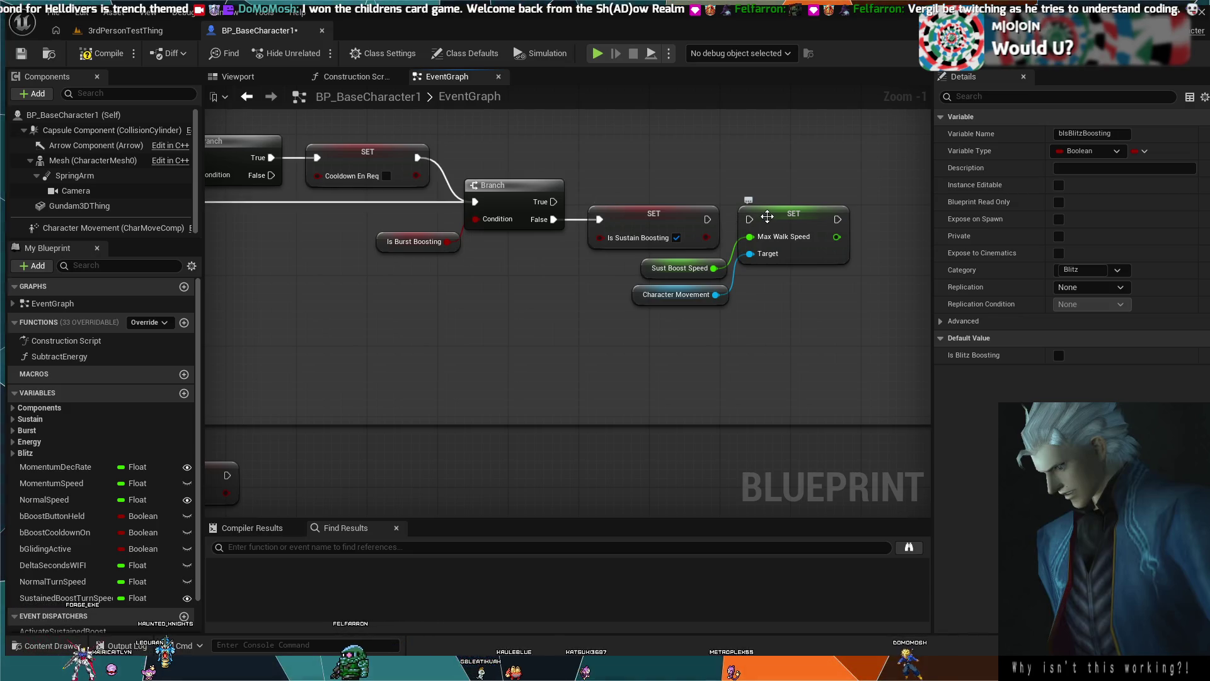
{"action": "left_click", "coordinate": [615, 251]}
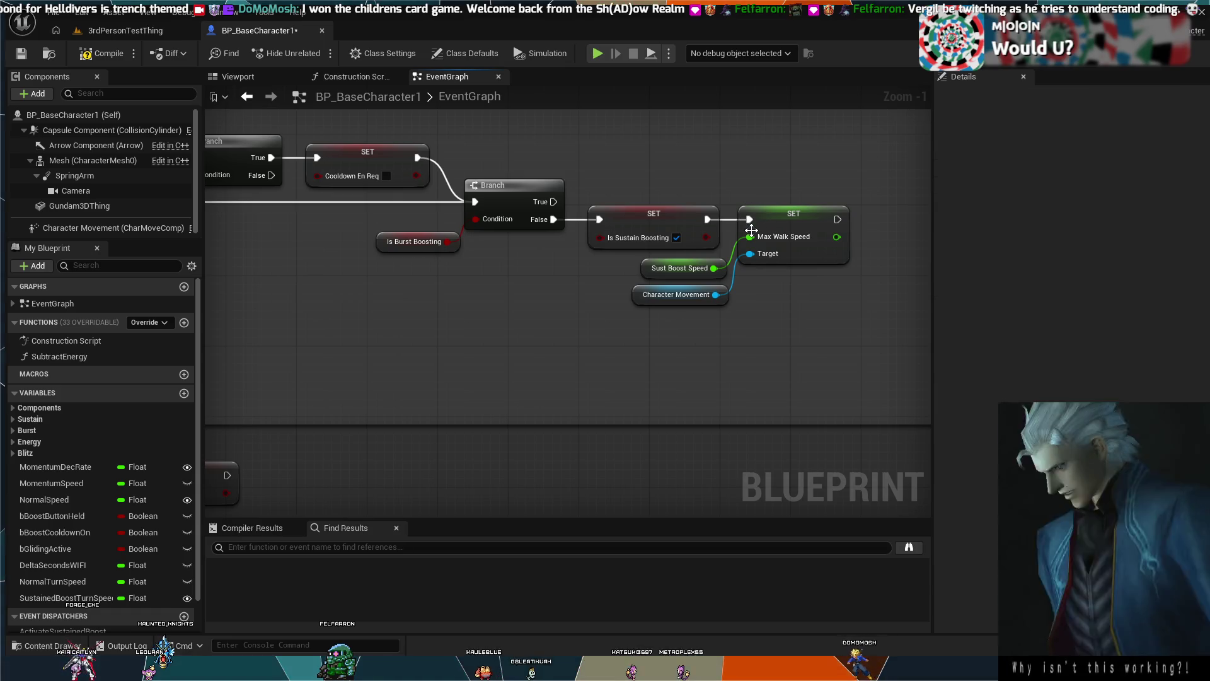
{"action": "mouse_move", "coordinate": [614, 250]}
{"action": "left_mouse_down"}
{"action": "mouse_move", "coordinate": [688, 274]}
{"action": "mouse_move", "coordinate": [452, 270]}
{"action": "left_mouse_up"}
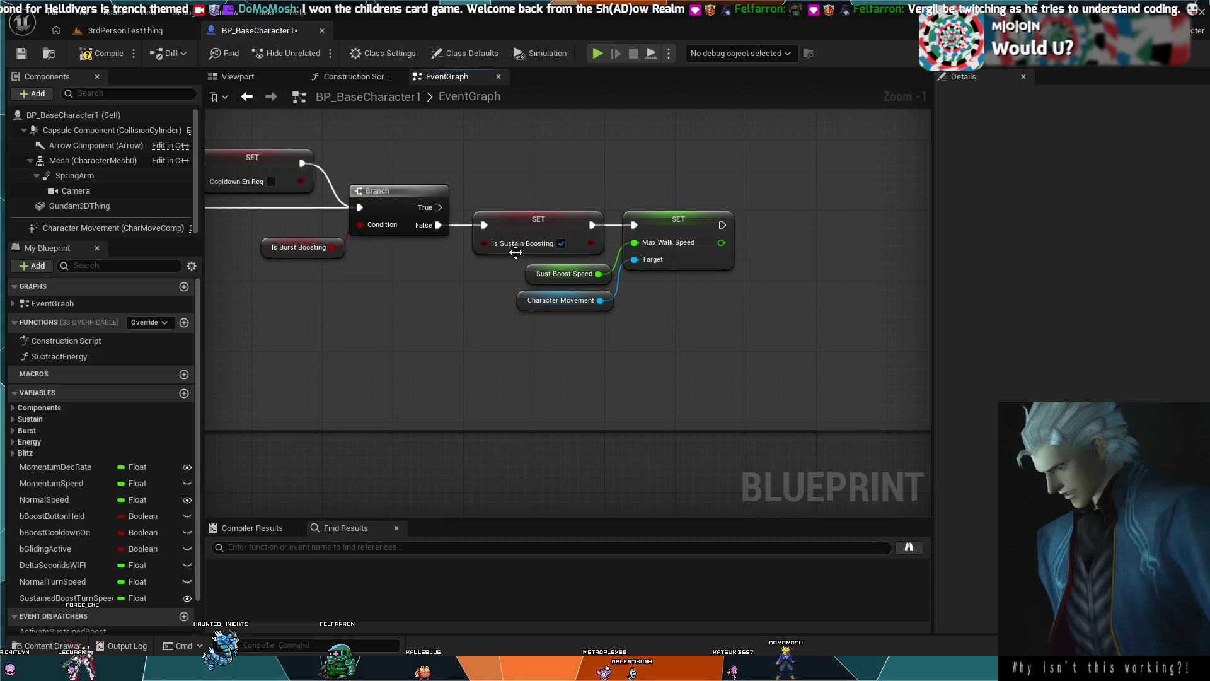
{"action": "mouse_move", "coordinate": [723, 226]}
{"action": "left_mouse_down"}
{"action": "mouse_move", "coordinate": [771, 225]}
{"action": "mouse_move", "coordinate": [653, 248]}
{"action": "left_mouse_up"}
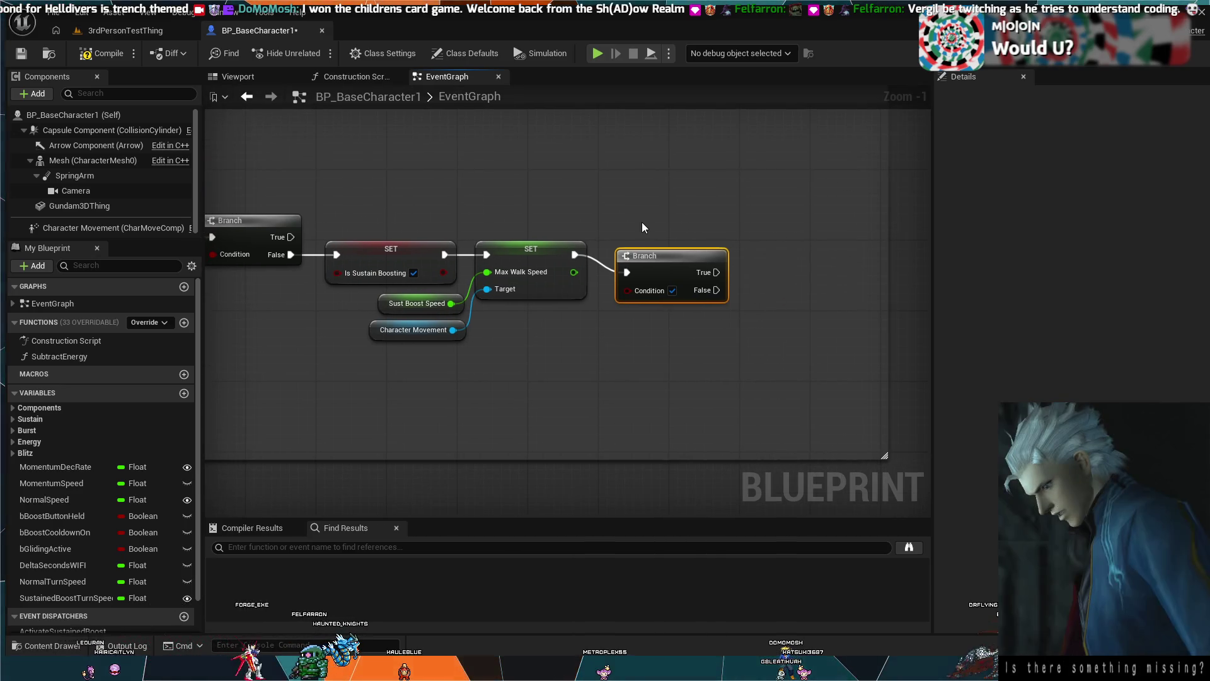
Replace the new Branch with the pasted Sustain Boosting Branch and SET, deleting the Burst copies.
{"action": "key", "text": "Delete"}
{"action": "scroll", "coordinate": [634, 259], "scroll_direction": "down", "scroll_amount": 1}
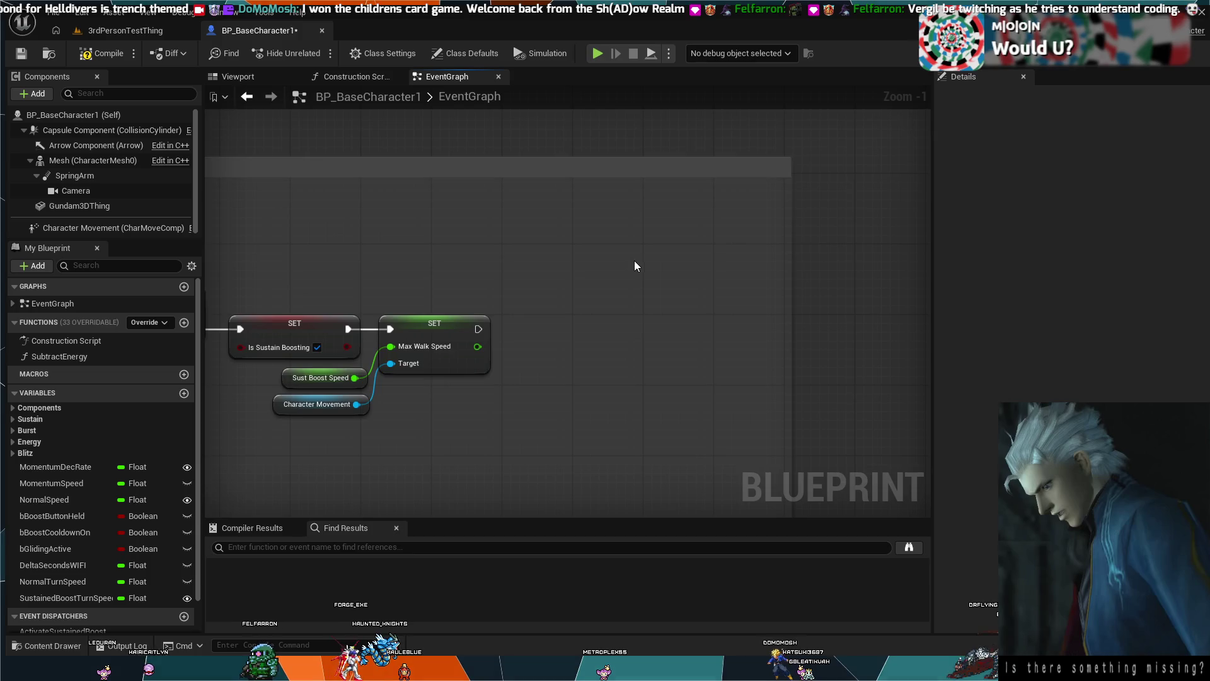
{"action": "key", "text": "ctrl+v"}
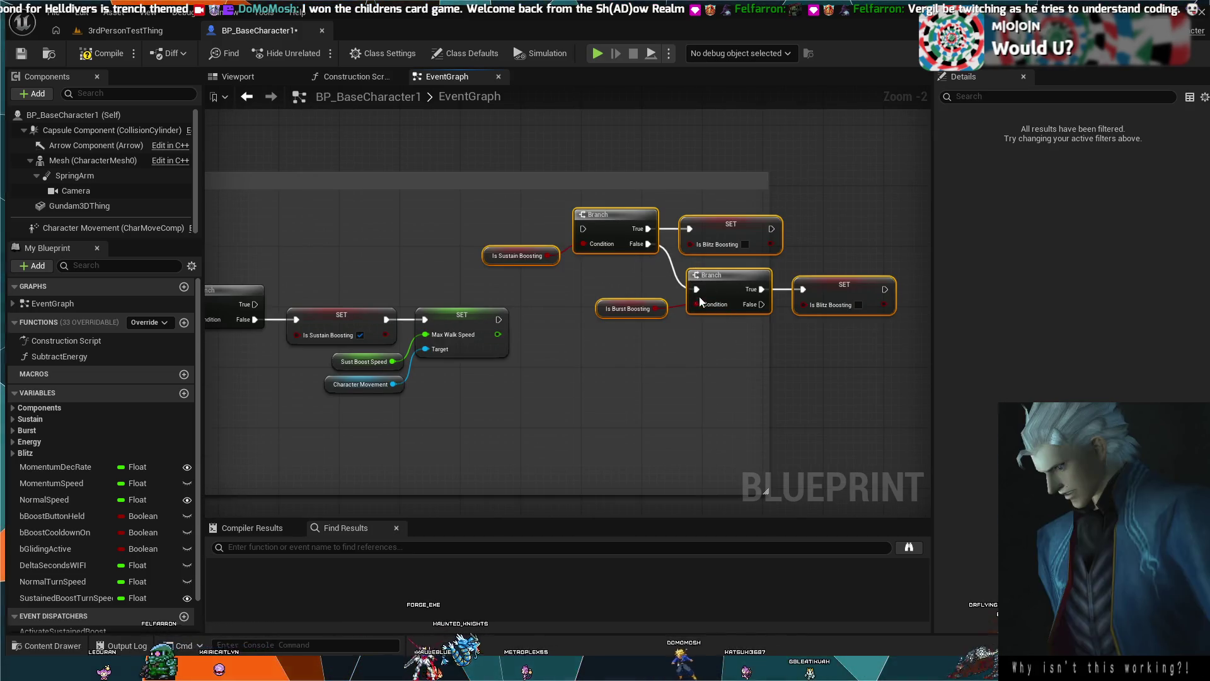
{"action": "left_click", "coordinate": [731, 335]}
{"action": "mouse_move", "coordinate": [637, 310]}
{"action": "left_mouse_down"}
{"action": "mouse_move", "coordinate": [555, 227]}
{"action": "mouse_move", "coordinate": [596, 297]}
{"action": "mouse_move", "coordinate": [595, 373]}
{"action": "left_mouse_up"}
{"action": "key", "text": "Delete"}
{"action": "left_click_drag", "start_coordinate": [724, 429], "coordinate": [651, 364]}
{"action": "mouse_move", "coordinate": [722, 429]}
{"action": "left_mouse_down"}
{"action": "mouse_move", "coordinate": [608, 363]}
{"action": "mouse_move", "coordinate": [591, 304]}
{"action": "mouse_move", "coordinate": [597, 312]}
{"action": "left_mouse_up"}
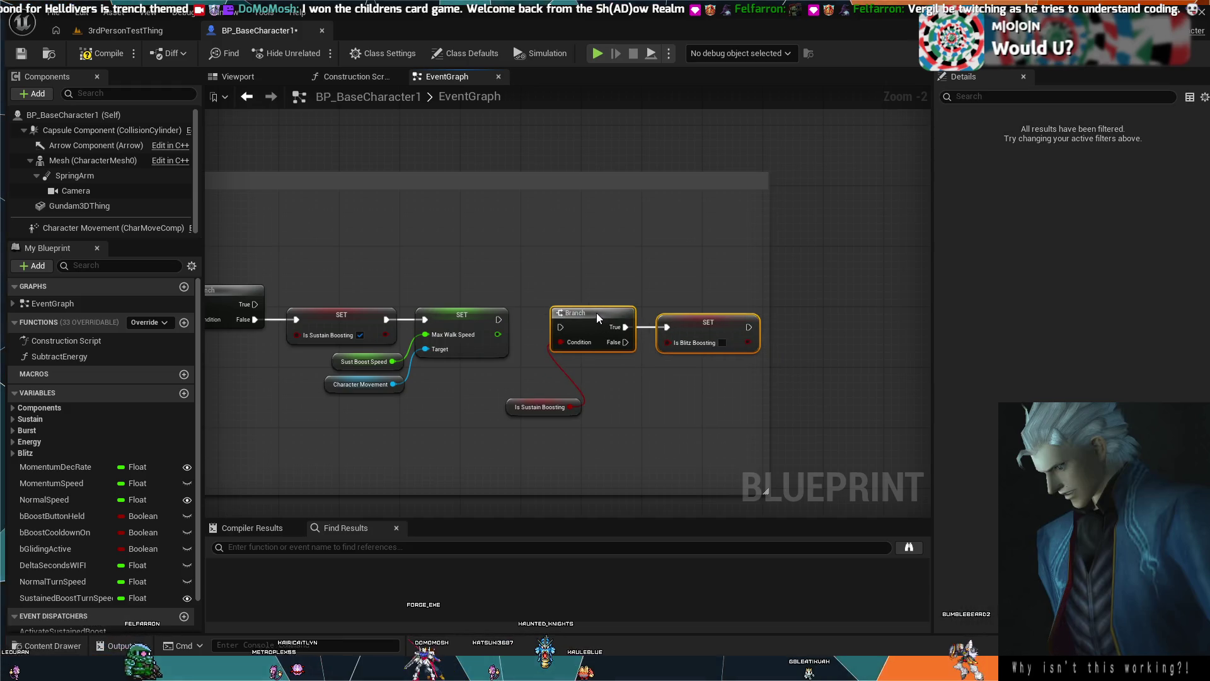
Feed an Is Blitz Boosting getter into the Branch condition and wire SET Max Walk Speed into it.
{"action": "left_click_drag", "start_coordinate": [543, 403], "coordinate": [506, 388]}
{"action": "left_click", "coordinate": [547, 411]}
{"action": "left_click", "coordinate": [532, 392], "text": "alt"}
{"action": "left_click", "coordinate": [506, 392]}
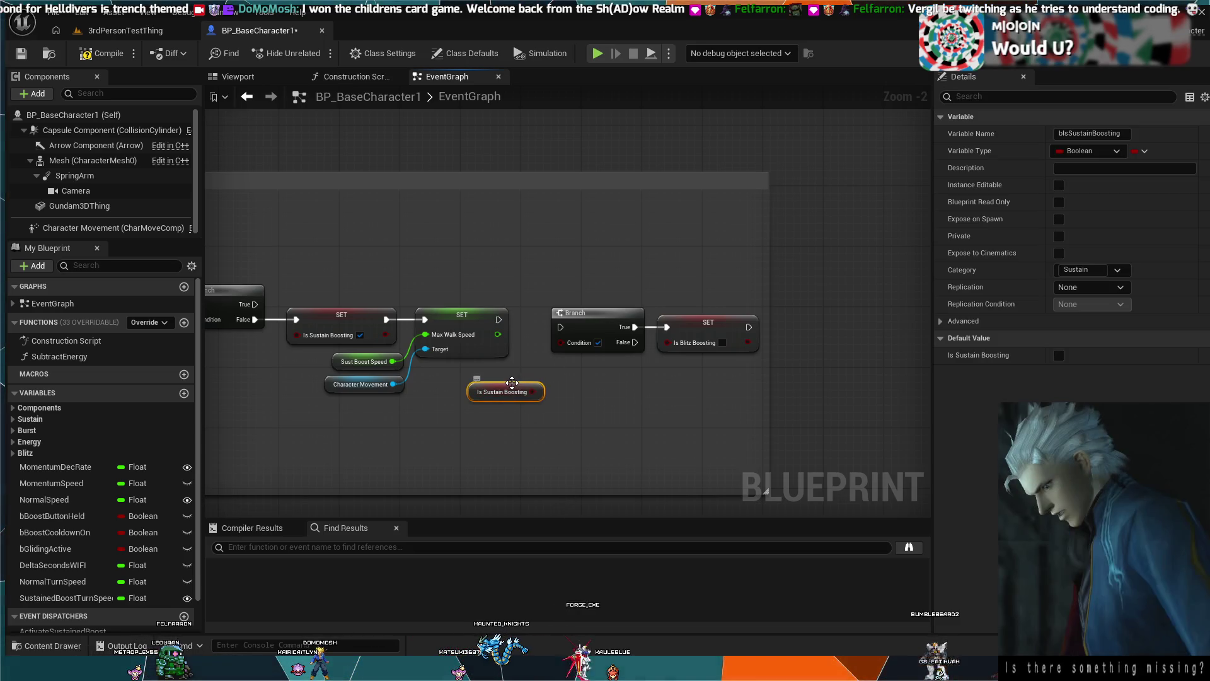
{"action": "left_click", "coordinate": [480, 453]}
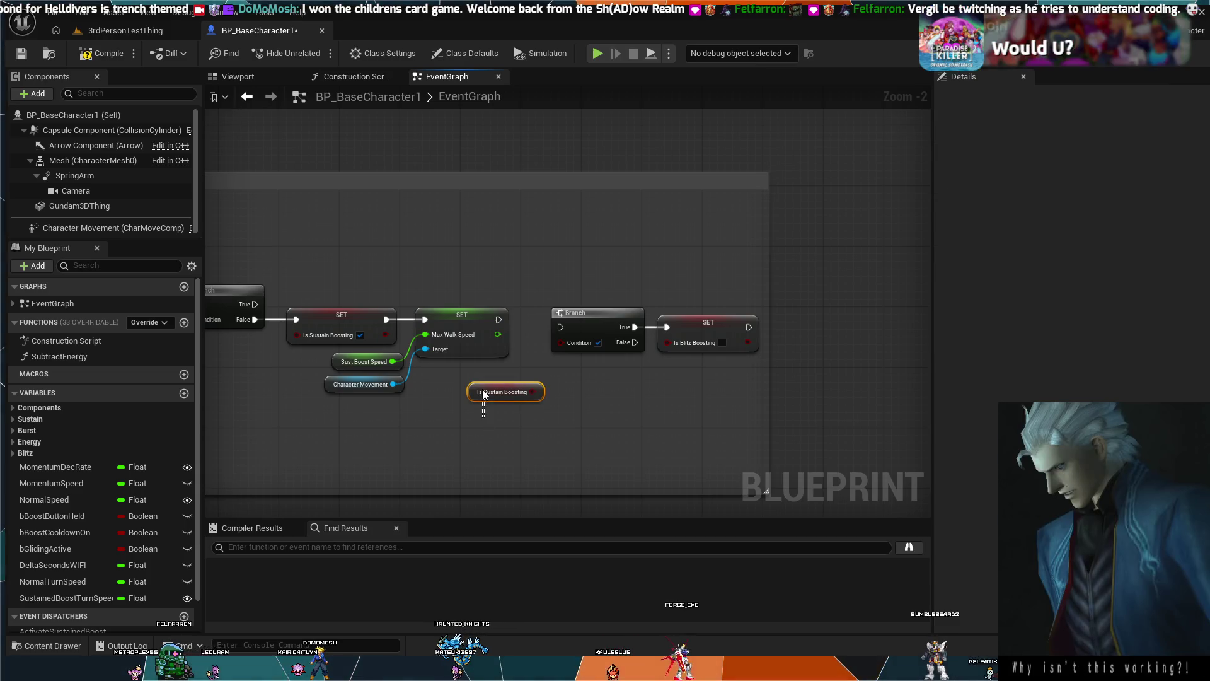
{"action": "key", "text": "Delete"}
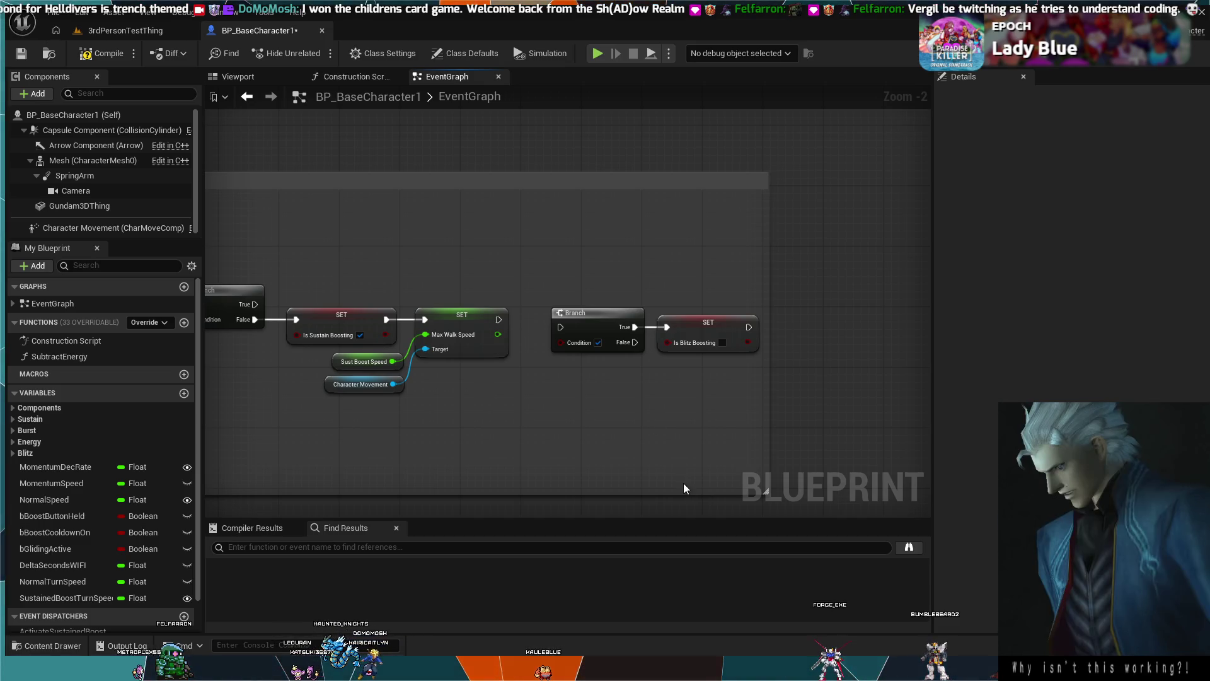
{"action": "key", "text": "ctrl+z"}
{"action": "left_click_drag", "start_coordinate": [532, 391], "coordinate": [560, 343]}
{"action": "left_click_drag", "start_coordinate": [498, 319], "coordinate": [560, 327]}
{"action": "left_click_drag", "start_coordinate": [705, 372], "coordinate": [609, 301]}
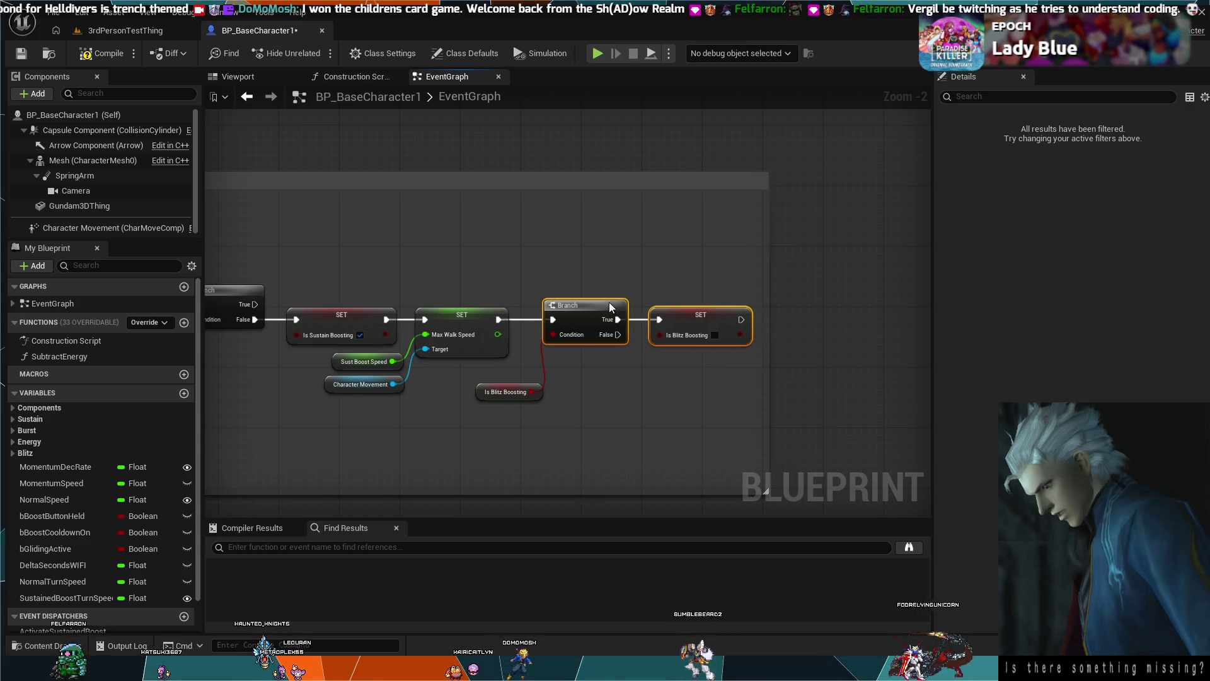
{"action": "left_click_drag", "start_coordinate": [524, 391], "coordinate": [516, 391]}
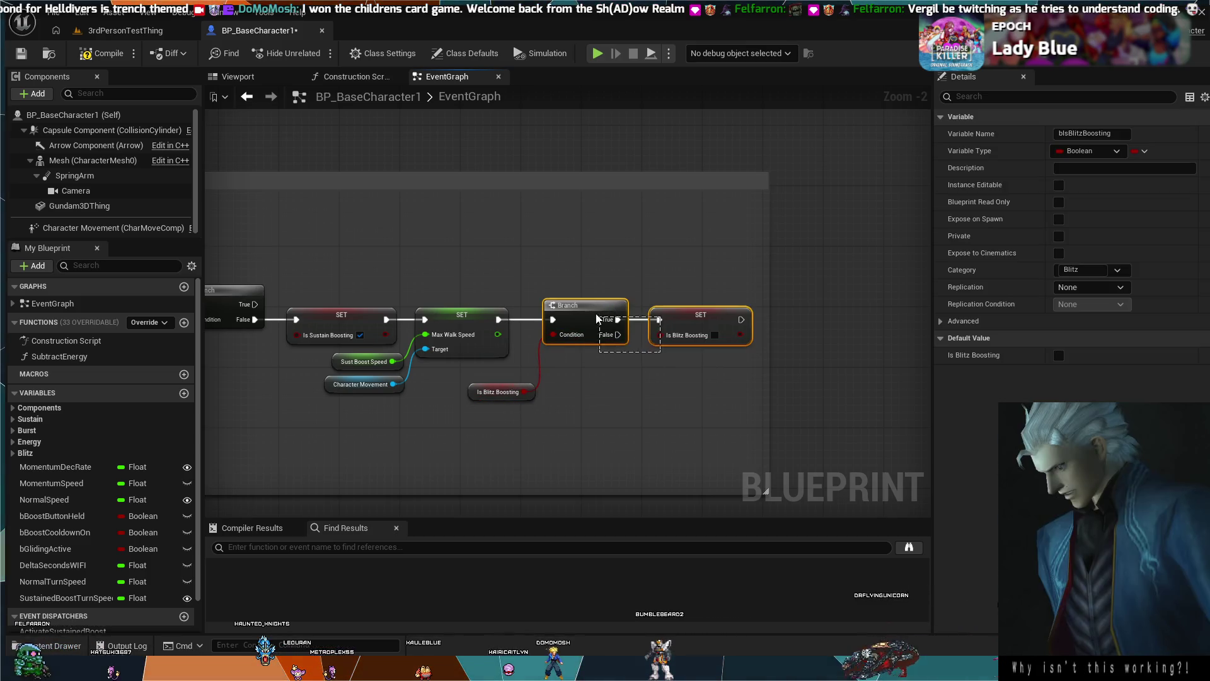
{"action": "scroll", "coordinate": [656, 414], "scroll_direction": "down", "scroll_amount": 7}
{"action": "scroll", "coordinate": [603, 413], "scroll_direction": "up", "scroll_amount": 6}
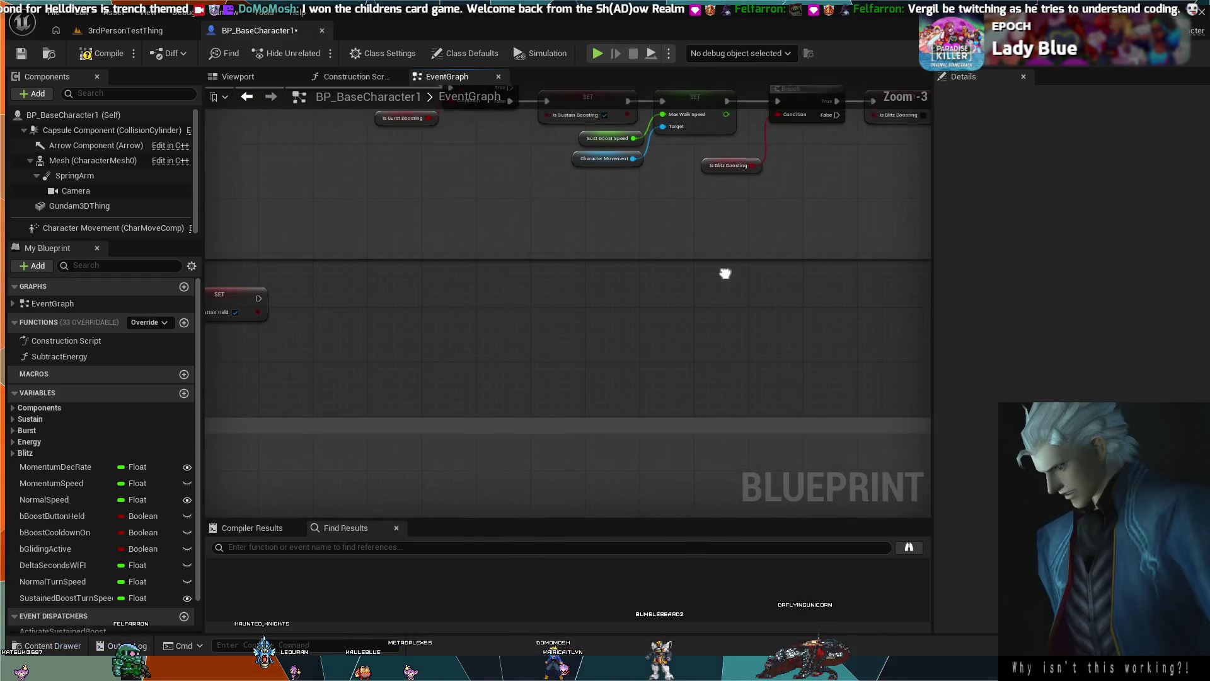
Select the new Branch, SET and getter group, then inspect the Max Walk Speed and charge-level nodes.
{"action": "left_click_drag", "start_coordinate": [758, 287], "coordinate": [599, 219]}
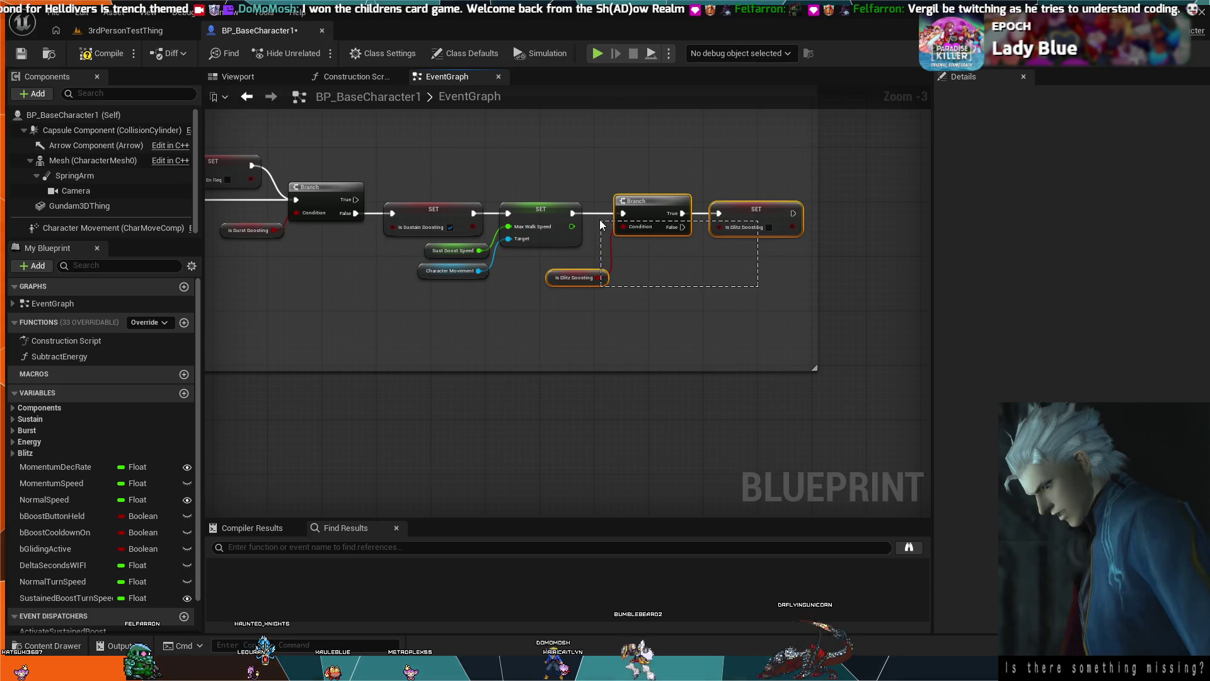
{"action": "scroll", "coordinate": [626, 292], "scroll_direction": "down", "scroll_amount": 7}
{"action": "scroll", "coordinate": [621, 227], "scroll_direction": "up", "scroll_amount": 5}
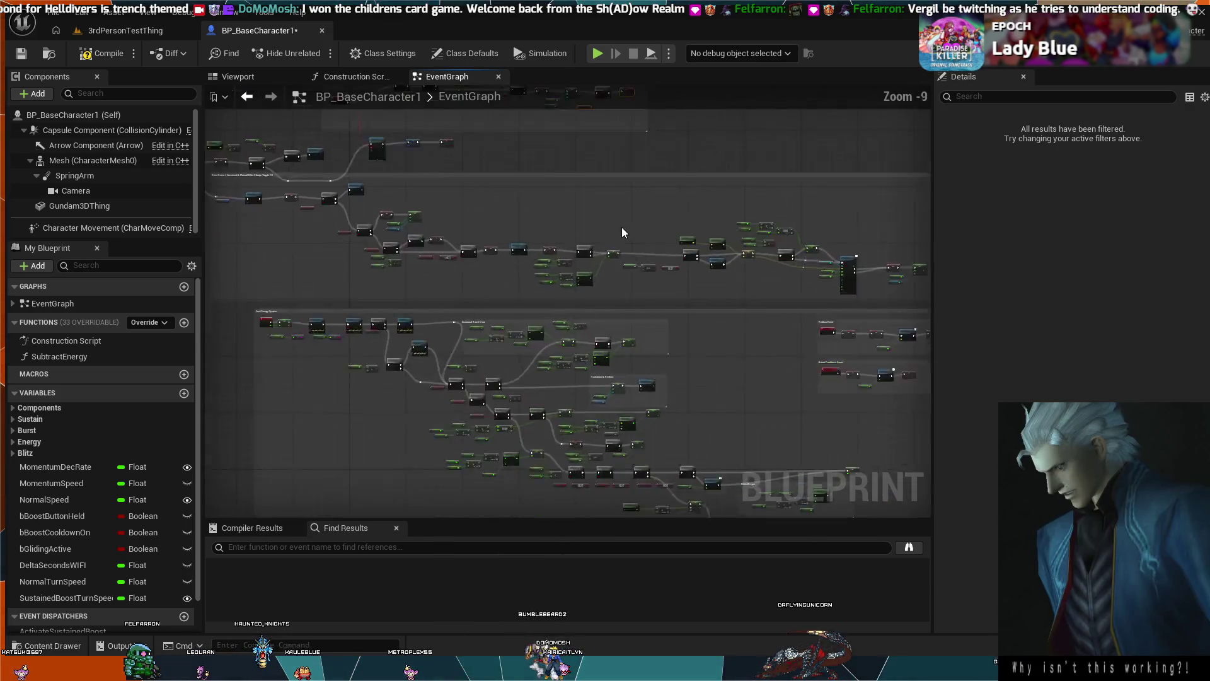
{"action": "left_click_drag", "start_coordinate": [692, 358], "coordinate": [781, 297]}
{"action": "scroll", "coordinate": [781, 297], "scroll_direction": "up", "scroll_amount": 2}
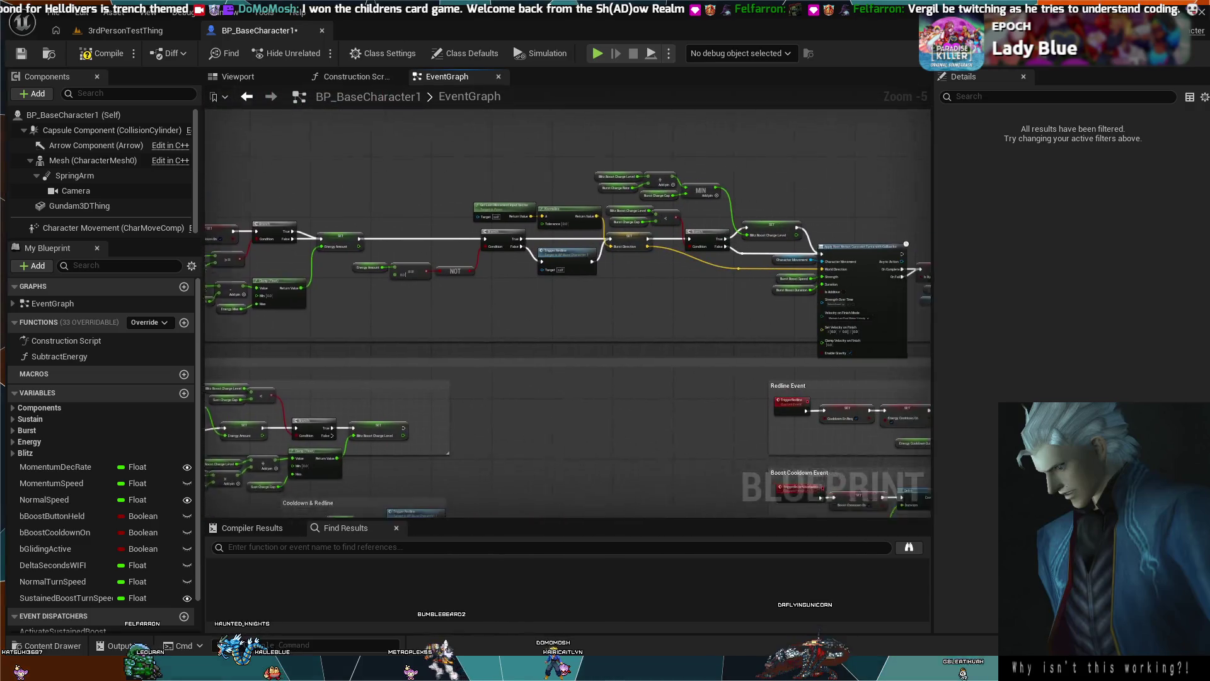
{"action": "scroll", "coordinate": [561, 199], "scroll_direction": "up", "scroll_amount": 3}
{"action": "scroll", "coordinate": [529, 179], "scroll_direction": "down", "scroll_amount": 2}
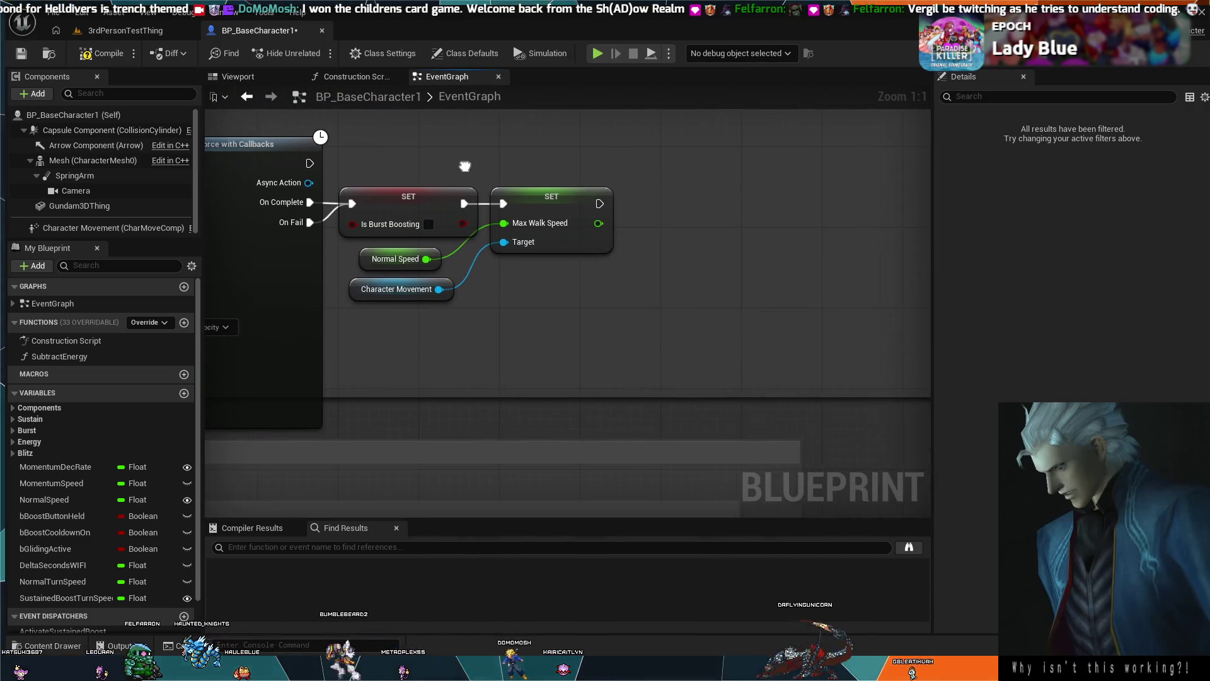
{"action": "scroll", "coordinate": [626, 204], "scroll_direction": "up", "scroll_amount": 2}
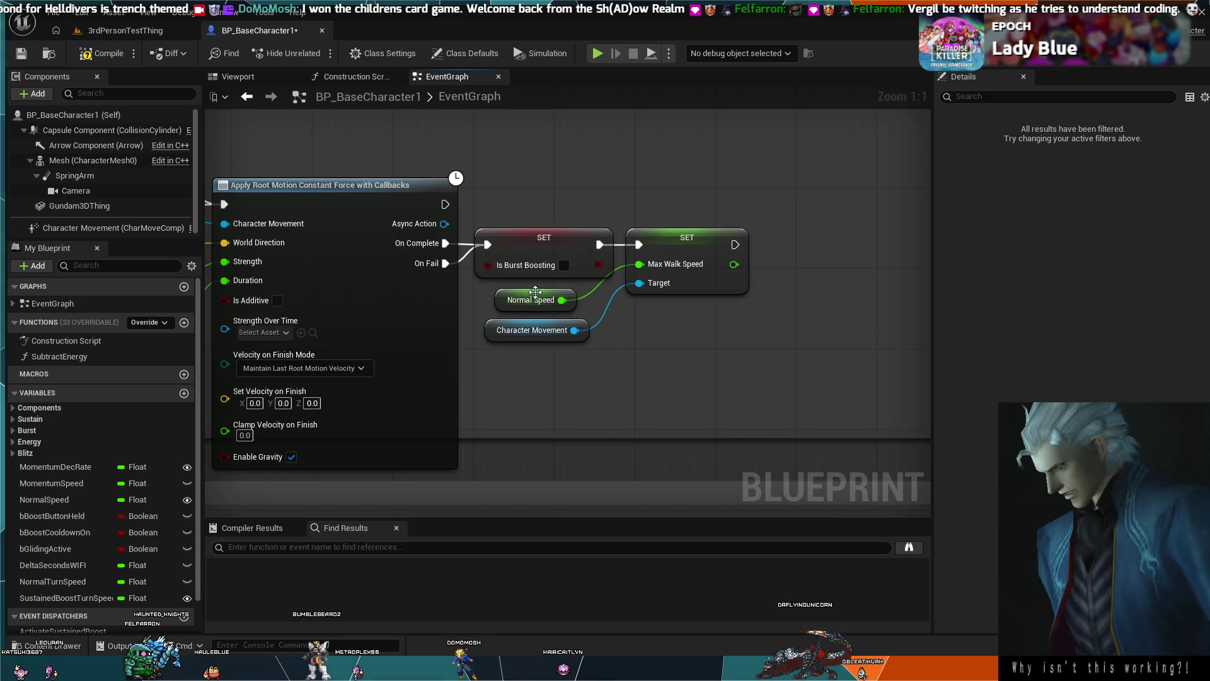
{"action": "mouse_move", "coordinate": [550, 229]}
{"action": "left_mouse_down"}
{"action": "mouse_move", "coordinate": [712, 213]}
{"action": "mouse_move", "coordinate": [847, 220]}
{"action": "left_mouse_up"}
{"action": "mouse_move", "coordinate": [576, 161]}
{"action": "left_mouse_down"}
{"action": "mouse_move", "coordinate": [805, 192]}
{"action": "mouse_move", "coordinate": [637, 174]}
{"action": "left_mouse_up"}
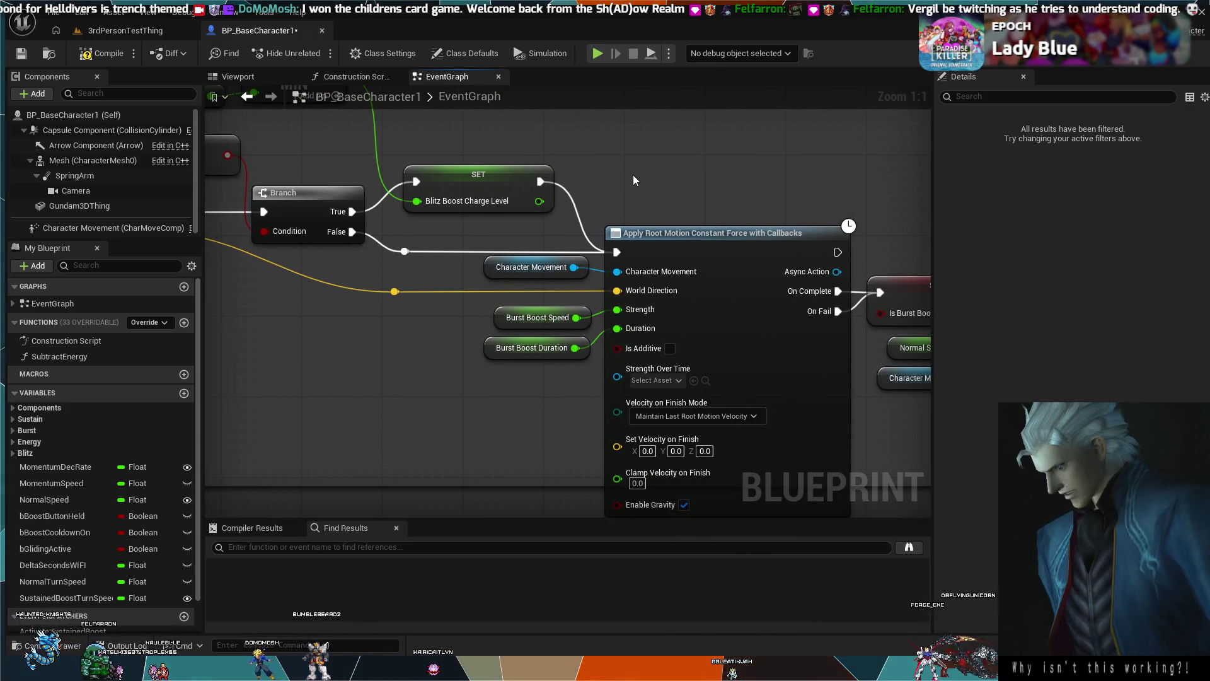
{"action": "mouse_move", "coordinate": [637, 195]}
{"action": "left_mouse_down"}
{"action": "mouse_move", "coordinate": [667, 209]}
{"action": "mouse_move", "coordinate": [573, 185]}
{"action": "left_mouse_up"}
{"action": "mouse_move", "coordinate": [690, 182]}
{"action": "left_mouse_down"}
{"action": "mouse_move", "coordinate": [533, 138]}
{"action": "mouse_move", "coordinate": [386, 143]}
{"action": "left_mouse_up"}
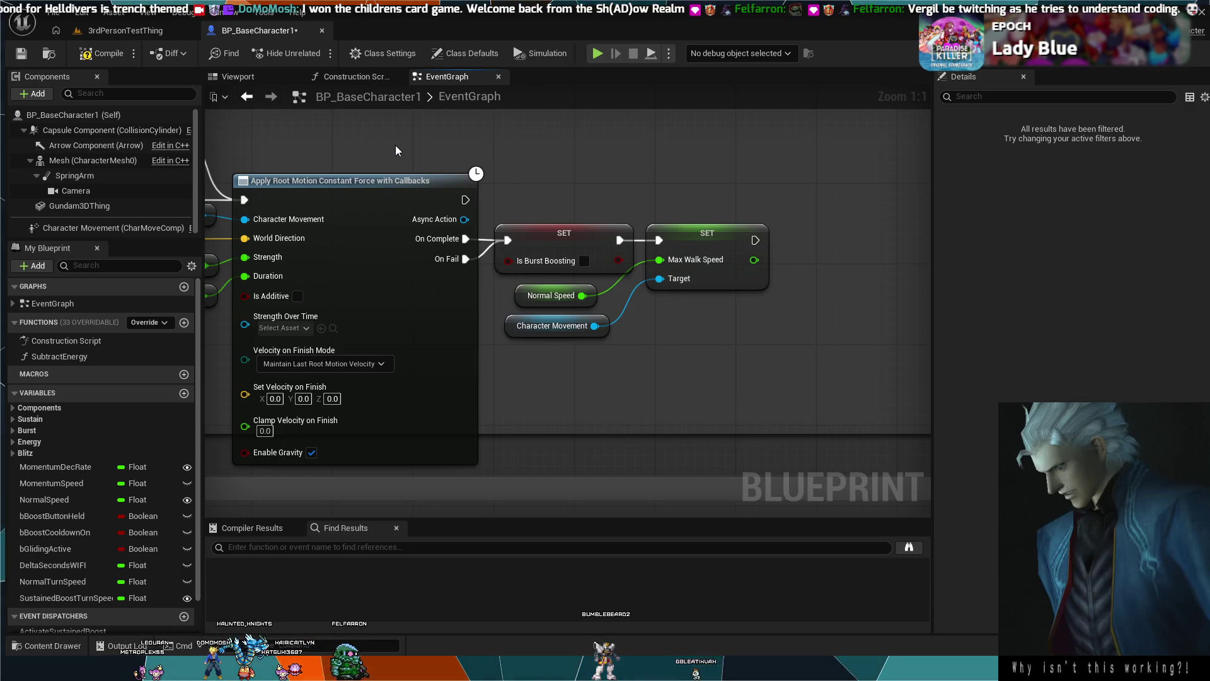
{"action": "left_click_drag", "start_coordinate": [448, 139], "coordinate": [676, 204]}
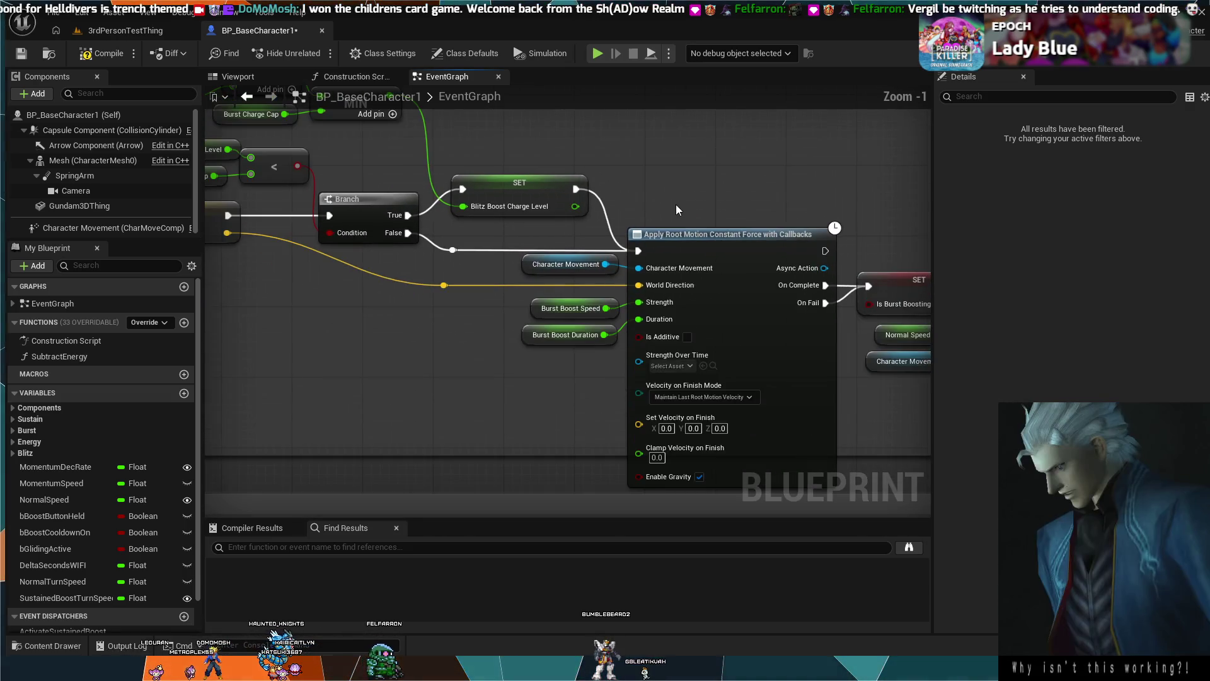
Pan to the Energy Amount and movement-direction nodes and box-select the Branch and SET Is Blitz Boosting.
{"action": "scroll", "coordinate": [676, 204], "scroll_direction": "down", "scroll_amount": 2}
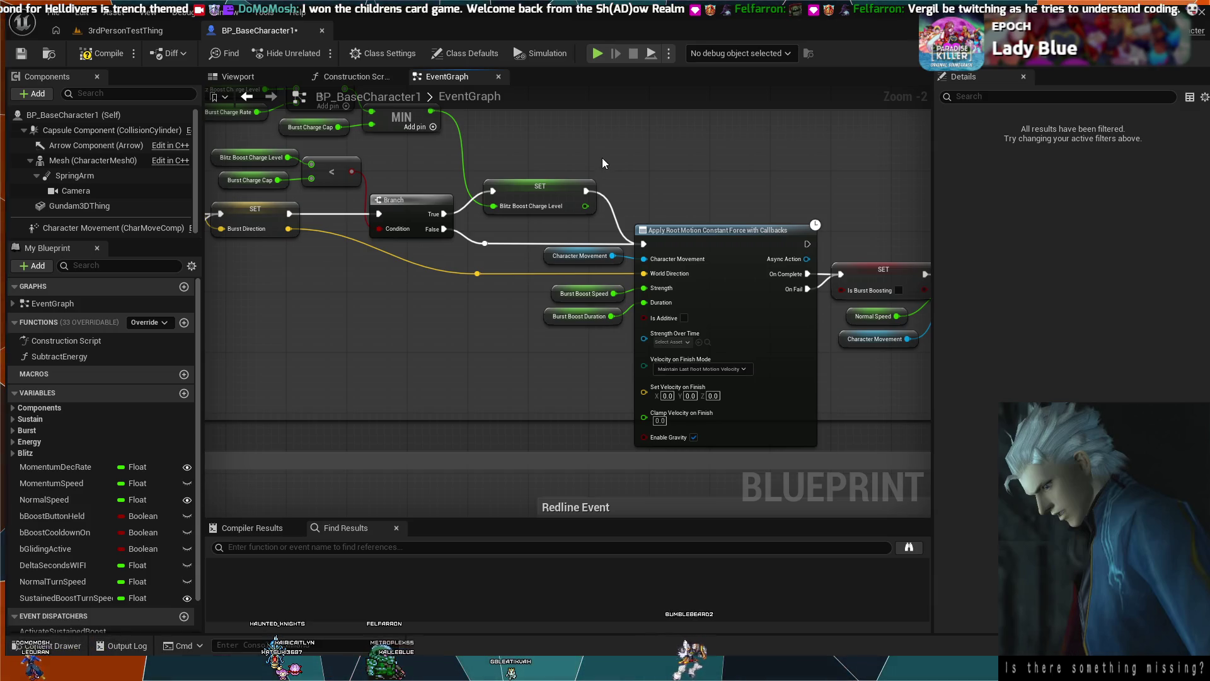
{"action": "scroll", "coordinate": [624, 164], "scroll_direction": "up", "scroll_amount": 2}
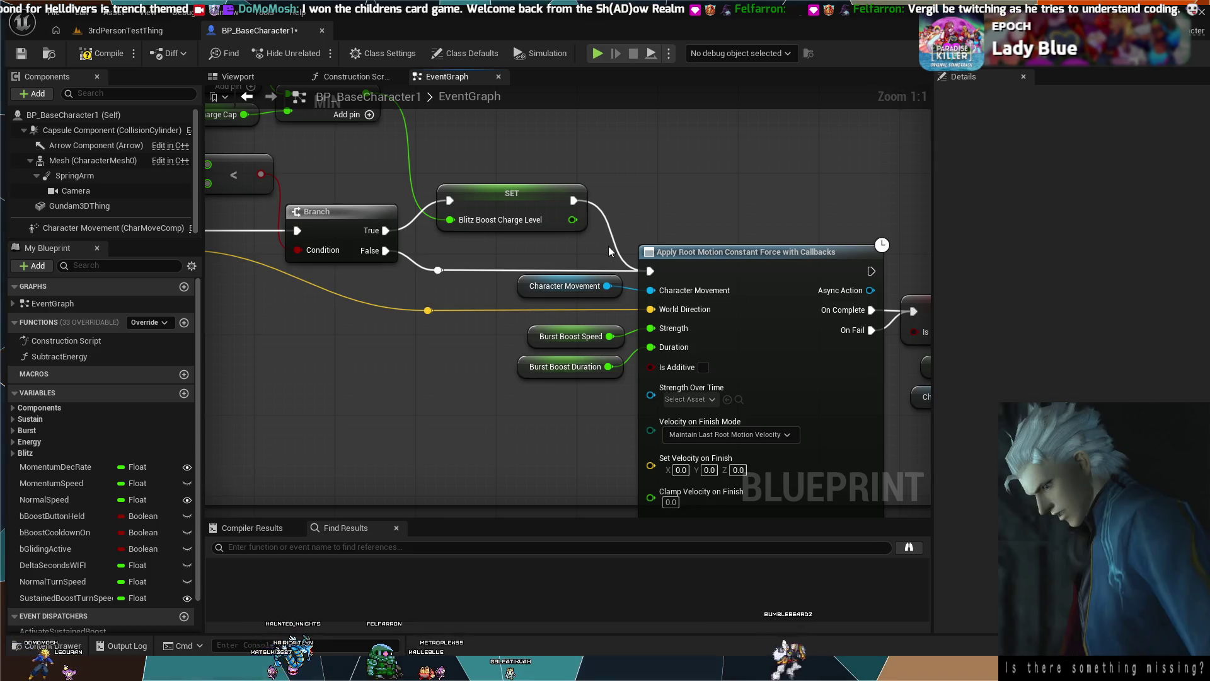
{"action": "mouse_move", "coordinate": [361, 298]}
{"action": "left_mouse_down"}
{"action": "mouse_move", "coordinate": [582, 315]}
{"action": "mouse_move", "coordinate": [875, 389]}
{"action": "mouse_move", "coordinate": [421, 404]}
{"action": "left_mouse_up"}
{"action": "scroll", "coordinate": [583, 315], "scroll_direction": "down", "scroll_amount": 2}
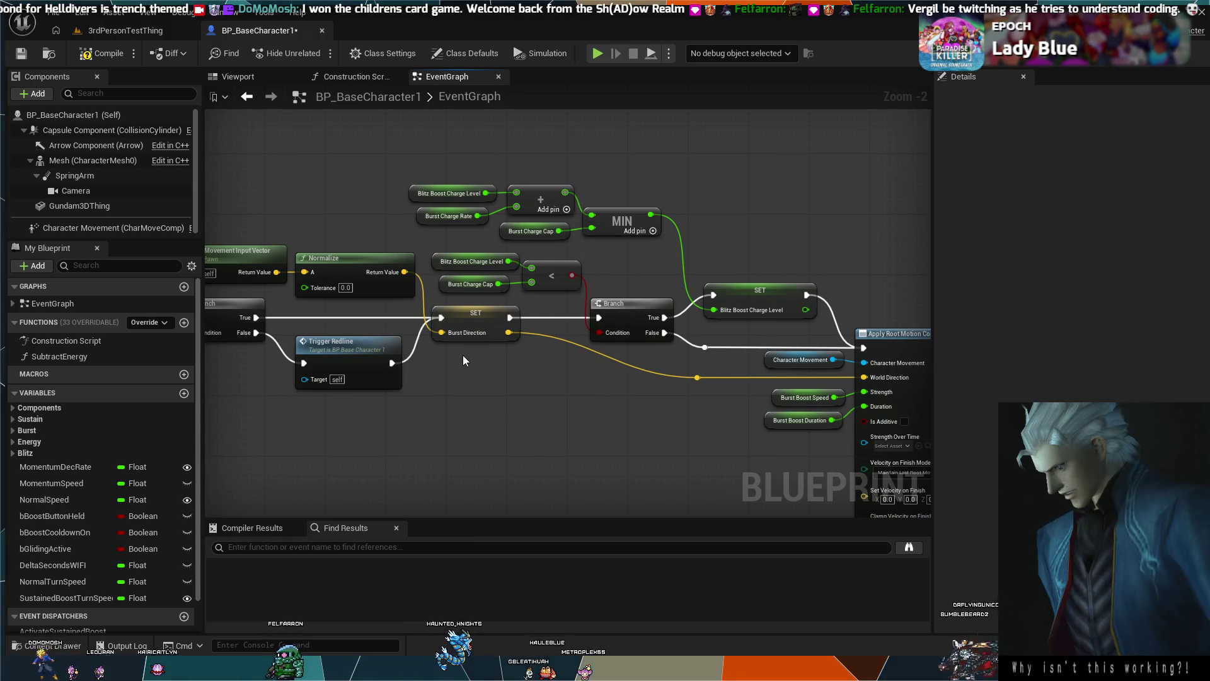
{"action": "mouse_move", "coordinate": [468, 371]}
{"action": "left_mouse_down"}
{"action": "mouse_move", "coordinate": [584, 367]}
{"action": "mouse_move", "coordinate": [502, 359]}
{"action": "mouse_move", "coordinate": [545, 351]}
{"action": "left_mouse_up"}
{"action": "scroll", "coordinate": [605, 365], "scroll_direction": "down", "scroll_amount": 1}
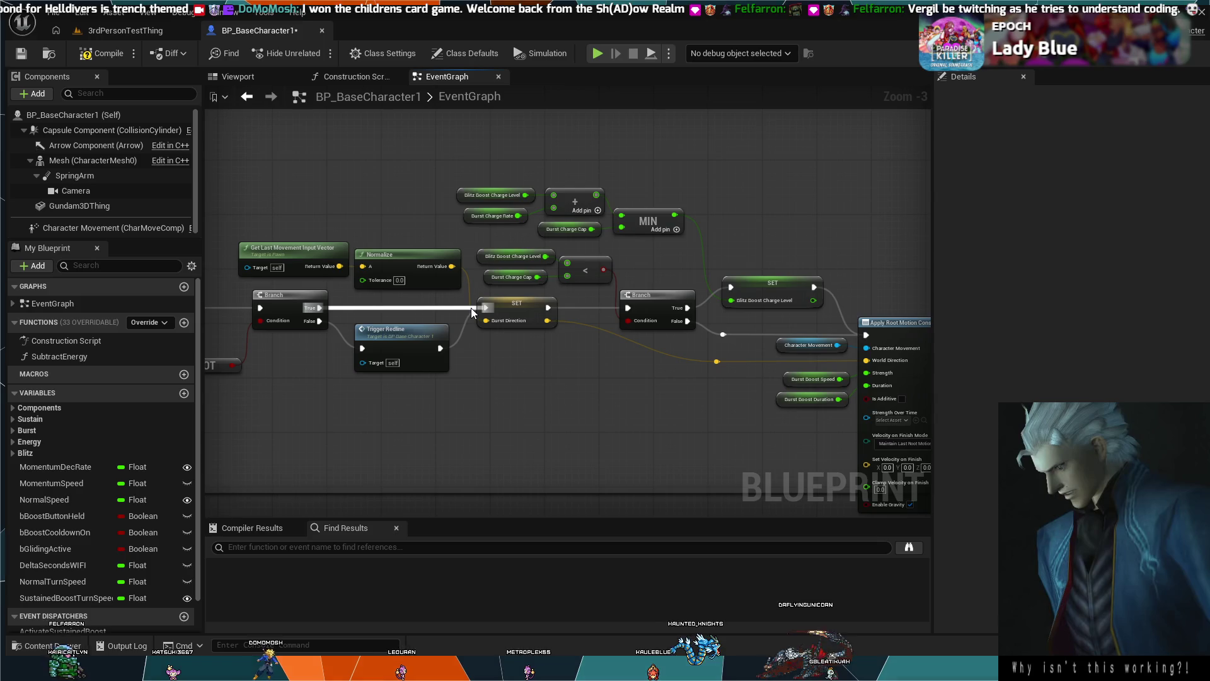
{"action": "left_click_drag", "start_coordinate": [372, 305], "coordinate": [678, 311]}
{"action": "mouse_move", "coordinate": [433, 330]}
{"action": "left_mouse_down"}
{"action": "mouse_move", "coordinate": [766, 327]}
{"action": "mouse_move", "coordinate": [507, 314]}
{"action": "left_mouse_up"}
{"action": "scroll", "coordinate": [633, 327], "scroll_direction": "up", "scroll_amount": 2}
{"action": "scroll", "coordinate": [765, 327], "scroll_direction": "down", "scroll_amount": 1}
{"action": "mouse_move", "coordinate": [495, 188]}
{"action": "left_mouse_down"}
{"action": "mouse_move", "coordinate": [453, 232]}
{"action": "mouse_move", "coordinate": [514, 296]}
{"action": "left_mouse_up"}
{"action": "scroll", "coordinate": [452, 232], "scroll_direction": "down", "scroll_amount": 2}
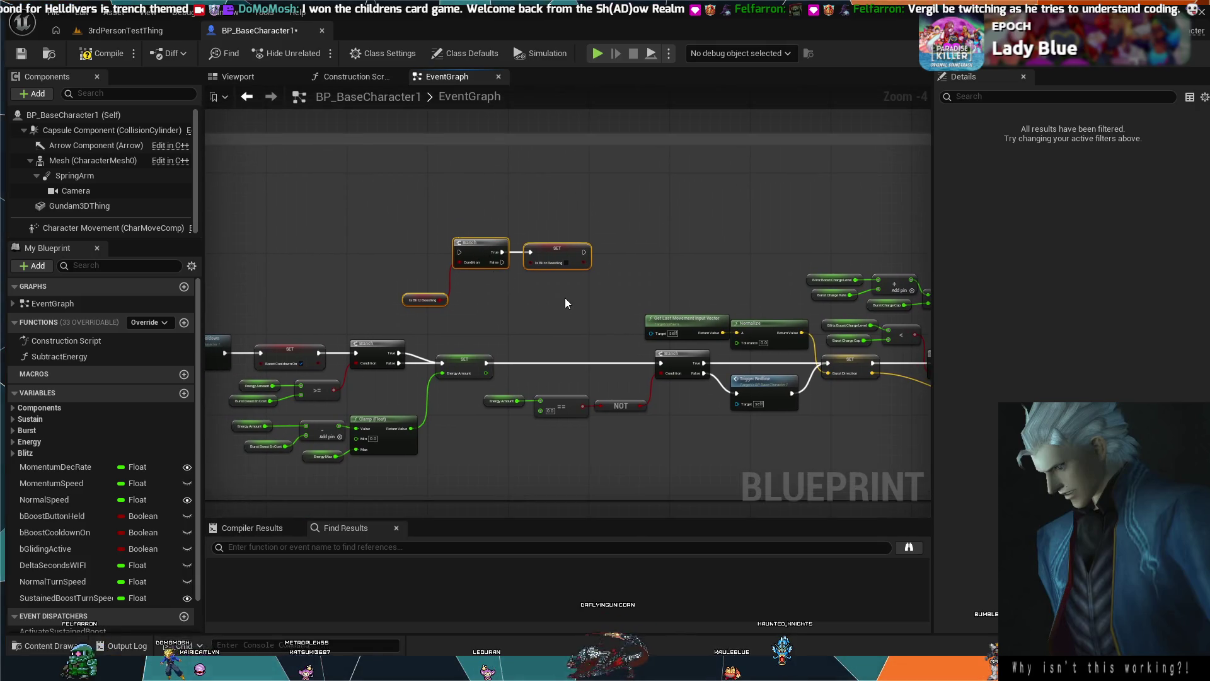
Insert the Branch and SET Is Blitz Boosting after SET Energy Amount and tidy the getter and energy-check nodes.
{"action": "mouse_move", "coordinate": [479, 246]}
{"action": "left_mouse_down"}
{"action": "mouse_move", "coordinate": [549, 338]}
{"action": "mouse_move", "coordinate": [527, 337]}
{"action": "mouse_move", "coordinate": [534, 356]}
{"action": "mouse_move", "coordinate": [510, 364]}
{"action": "mouse_move", "coordinate": [581, 363]}
{"action": "left_mouse_up"}
{"action": "left_click_drag", "start_coordinate": [662, 364], "coordinate": [662, 363]}
{"action": "left_click_drag", "start_coordinate": [429, 300], "coordinate": [465, 391]}
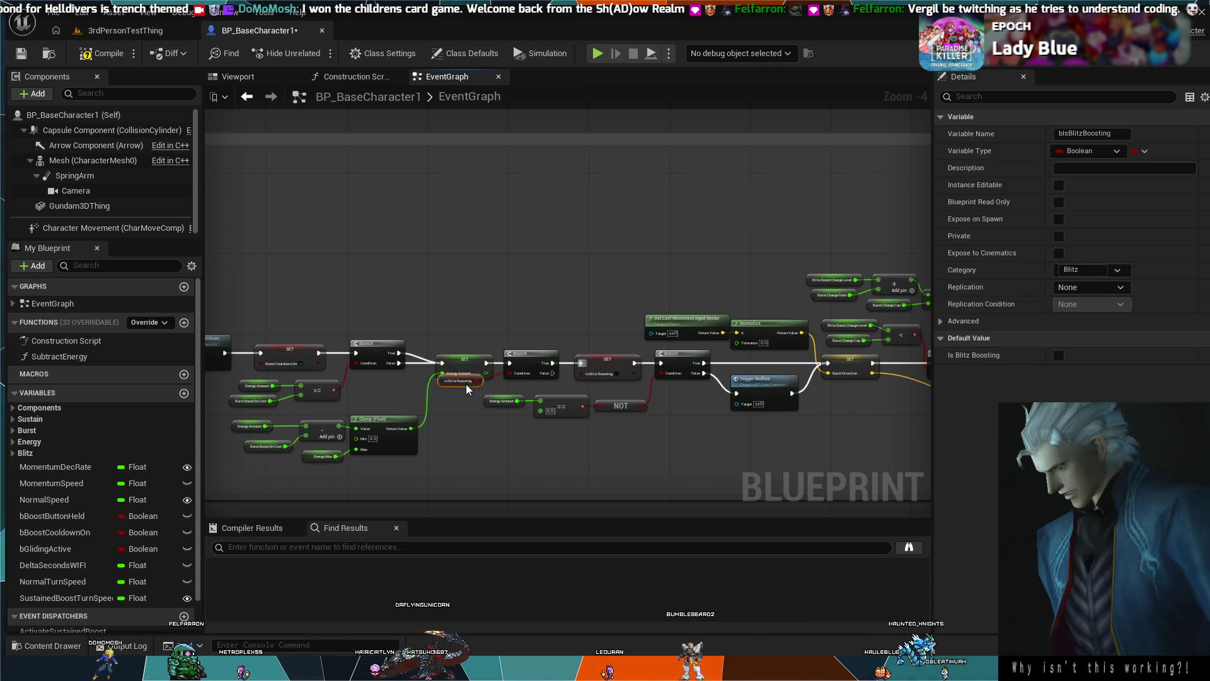
{"action": "left_click_drag", "start_coordinate": [612, 434], "coordinate": [504, 398]}
{"action": "left_click_drag", "start_coordinate": [615, 410], "coordinate": [615, 416]}
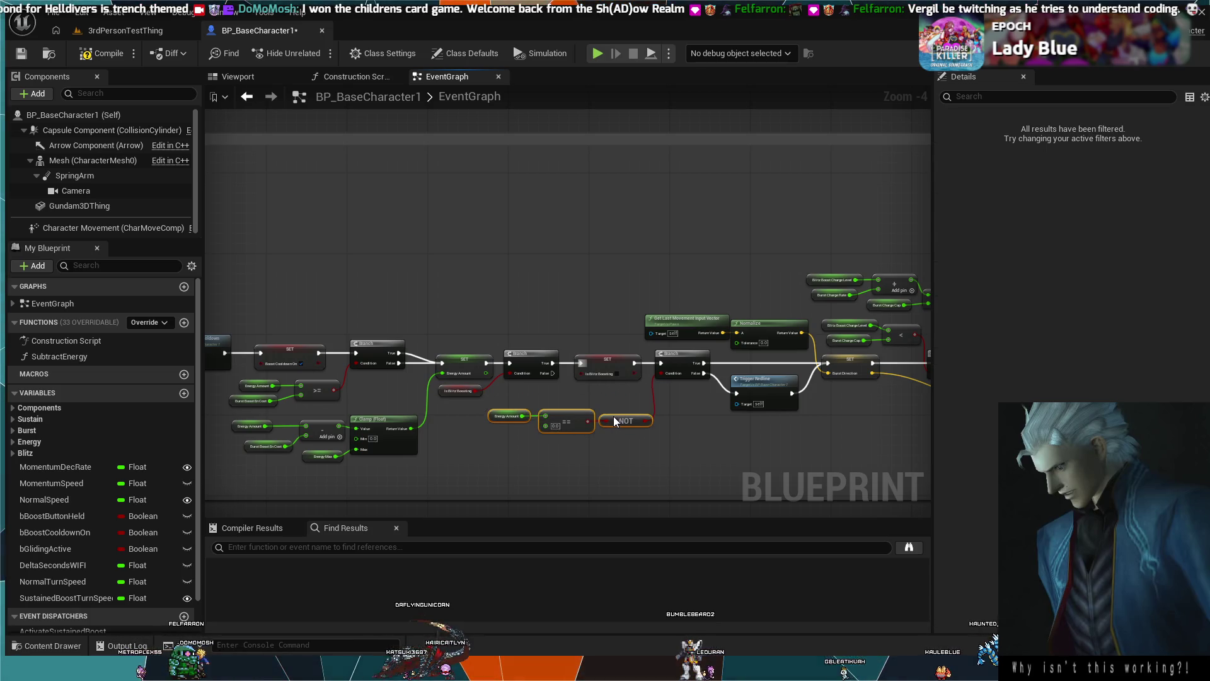
{"action": "left_click", "coordinate": [581, 403]}
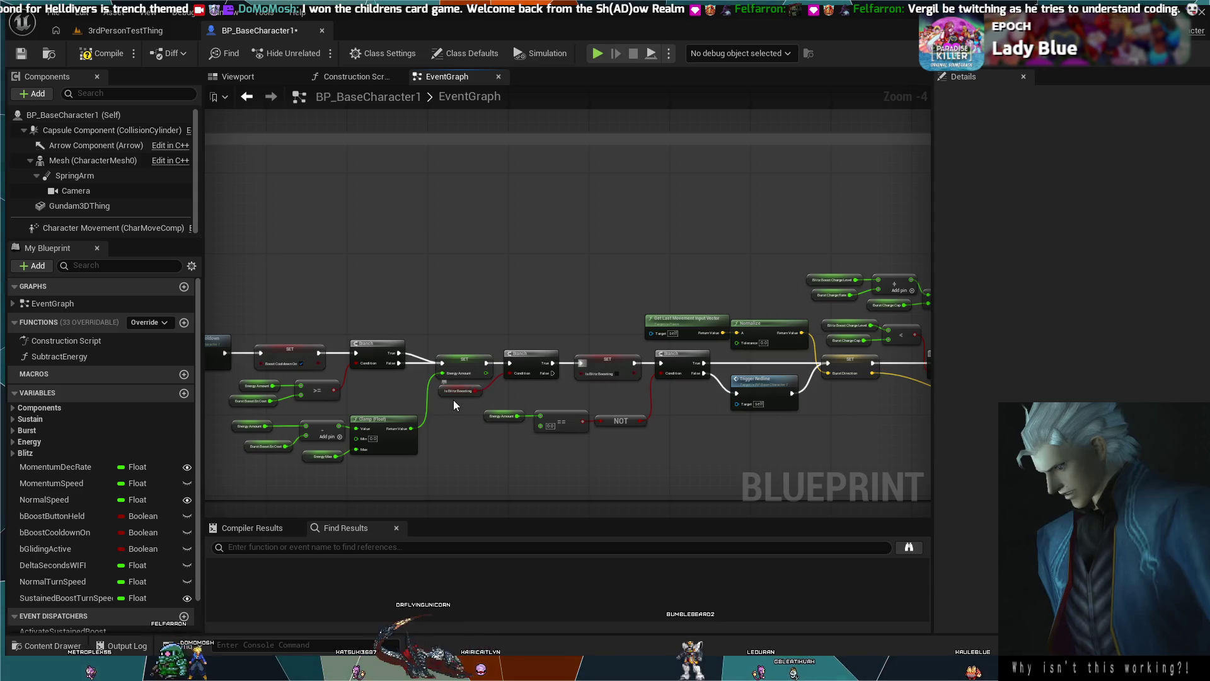
{"action": "left_click_drag", "start_coordinate": [455, 396], "coordinate": [485, 400]}
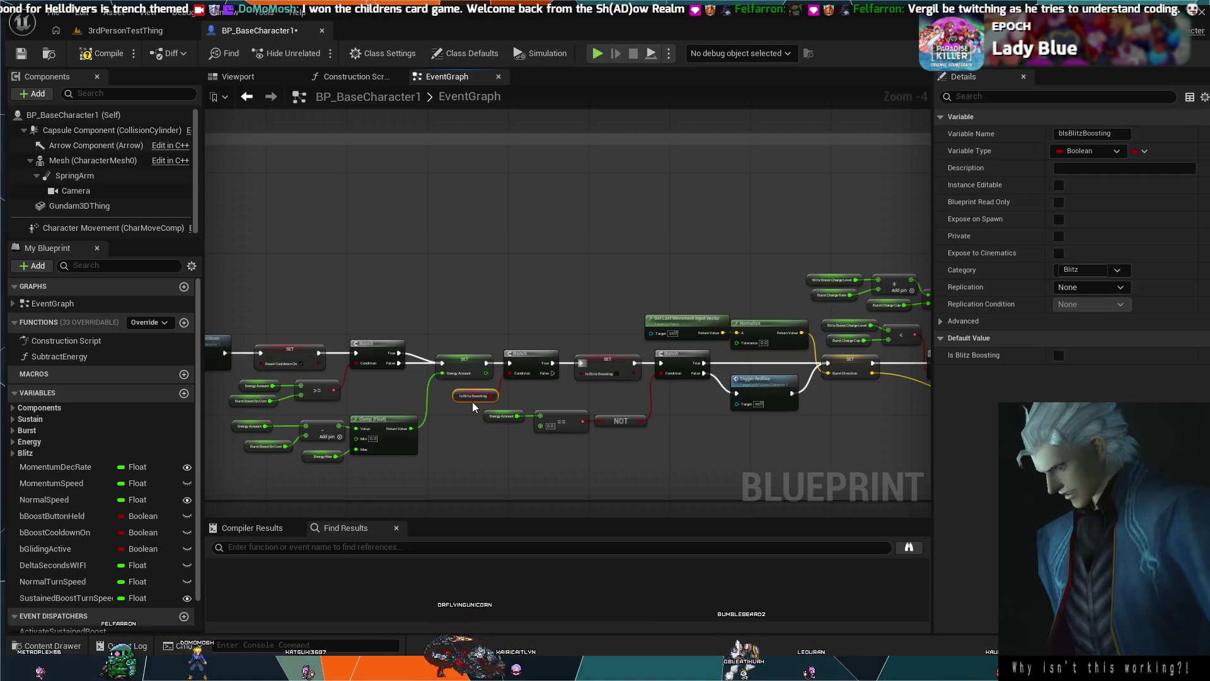
{"action": "left_click", "coordinate": [533, 384]}
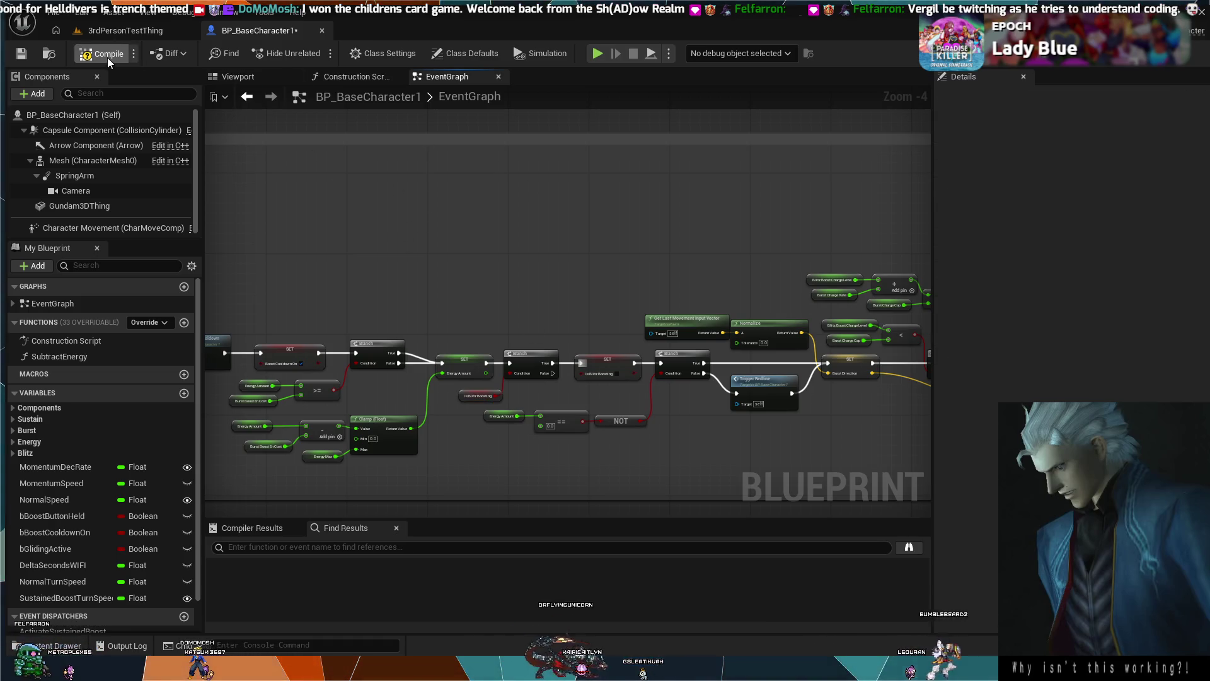
{"action": "left_click", "coordinate": [128, 31]}
Play-test the 3rdPersonTestThing level twice, triggering the boost with E and stopping with Esc.
{"action": "left_click", "coordinate": [315, 54]}
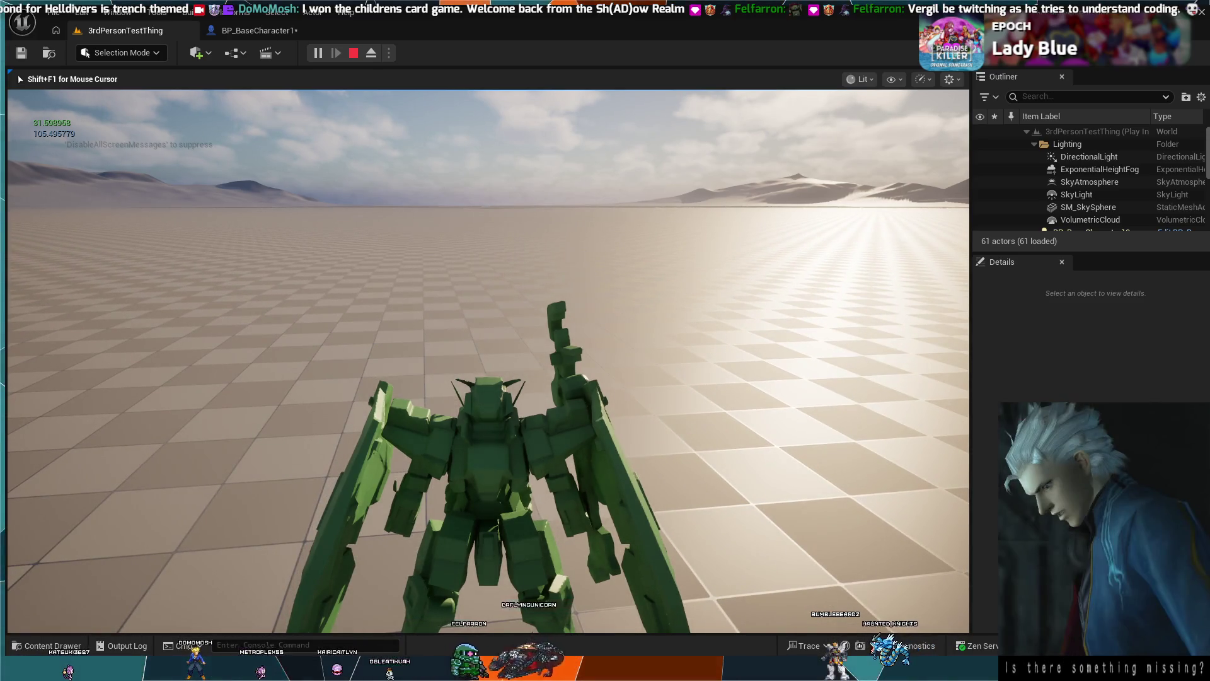
{"action": "key", "text": "e"}
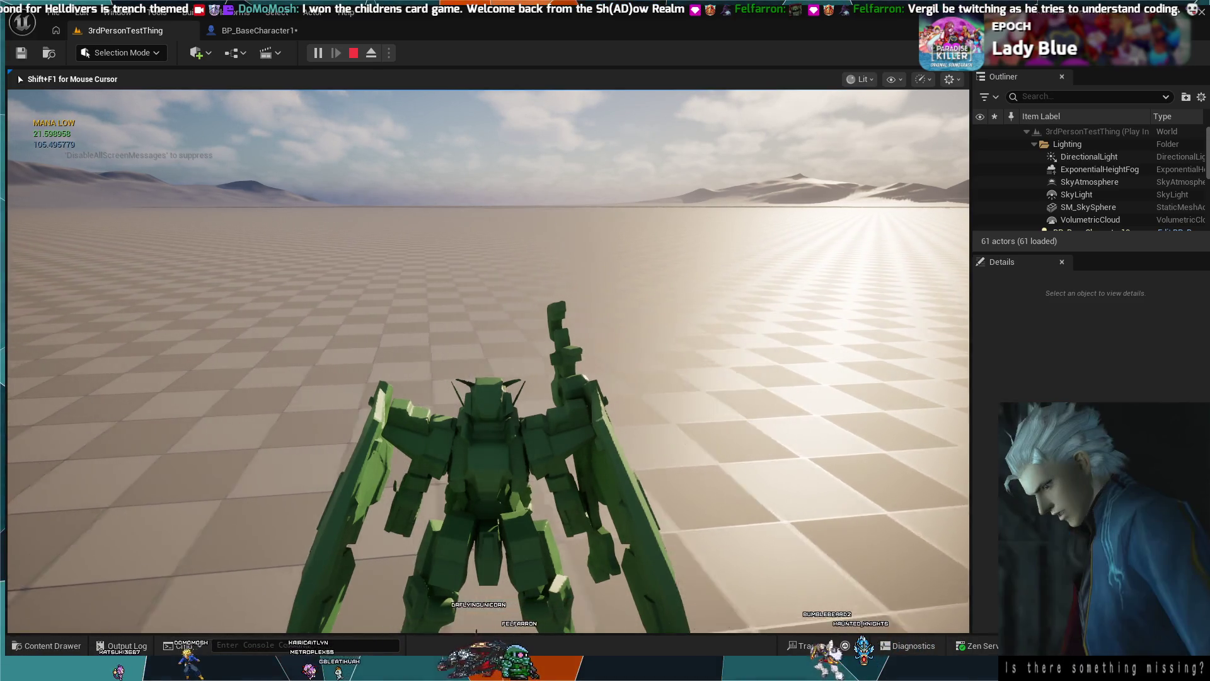
{"action": "key", "text": "Escape"}
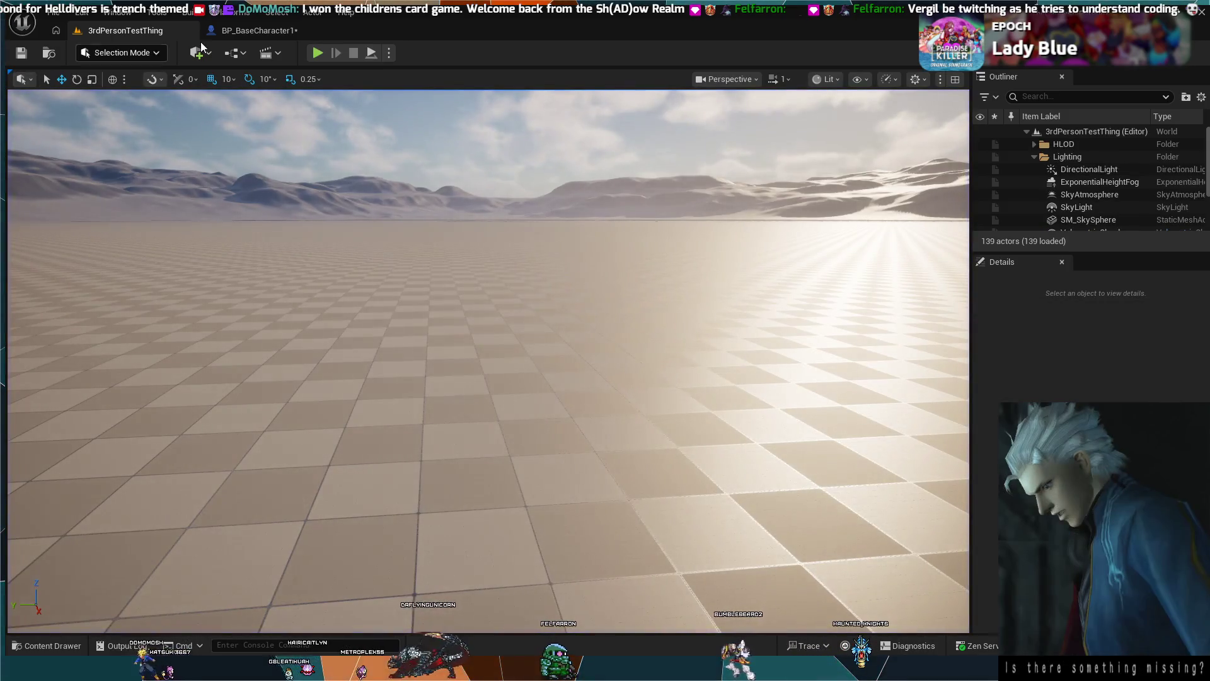
{"action": "left_click", "coordinate": [318, 52]}
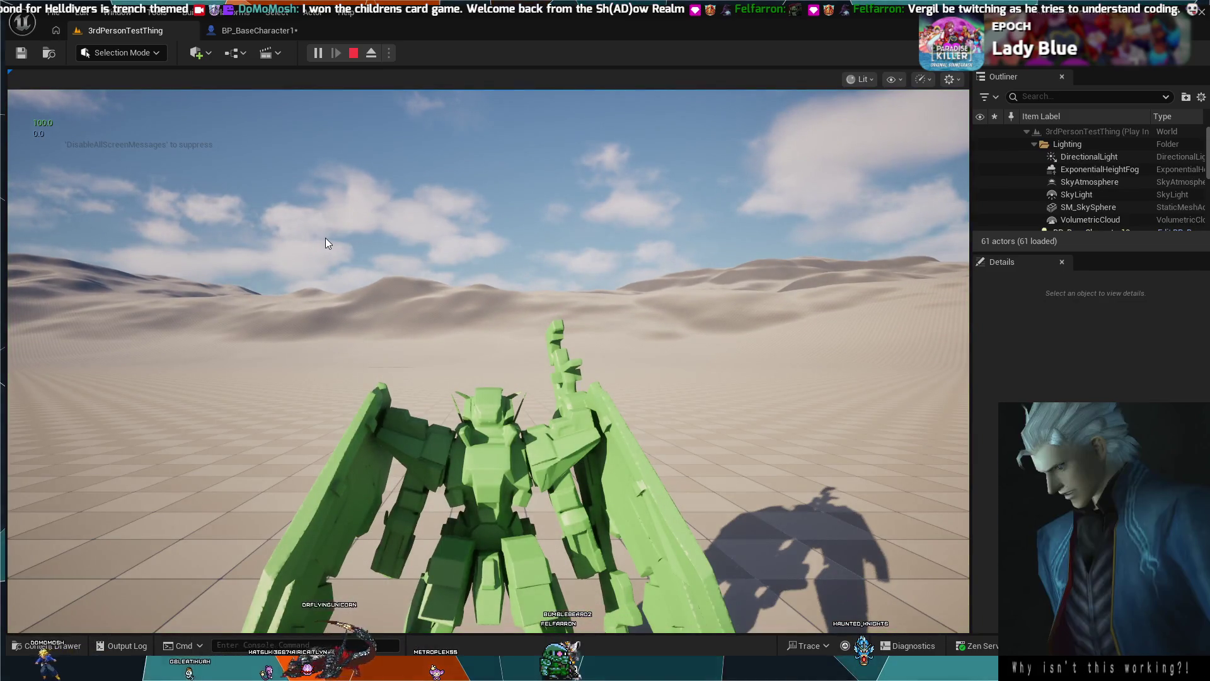
{"action": "left_click", "coordinate": [342, 261]}
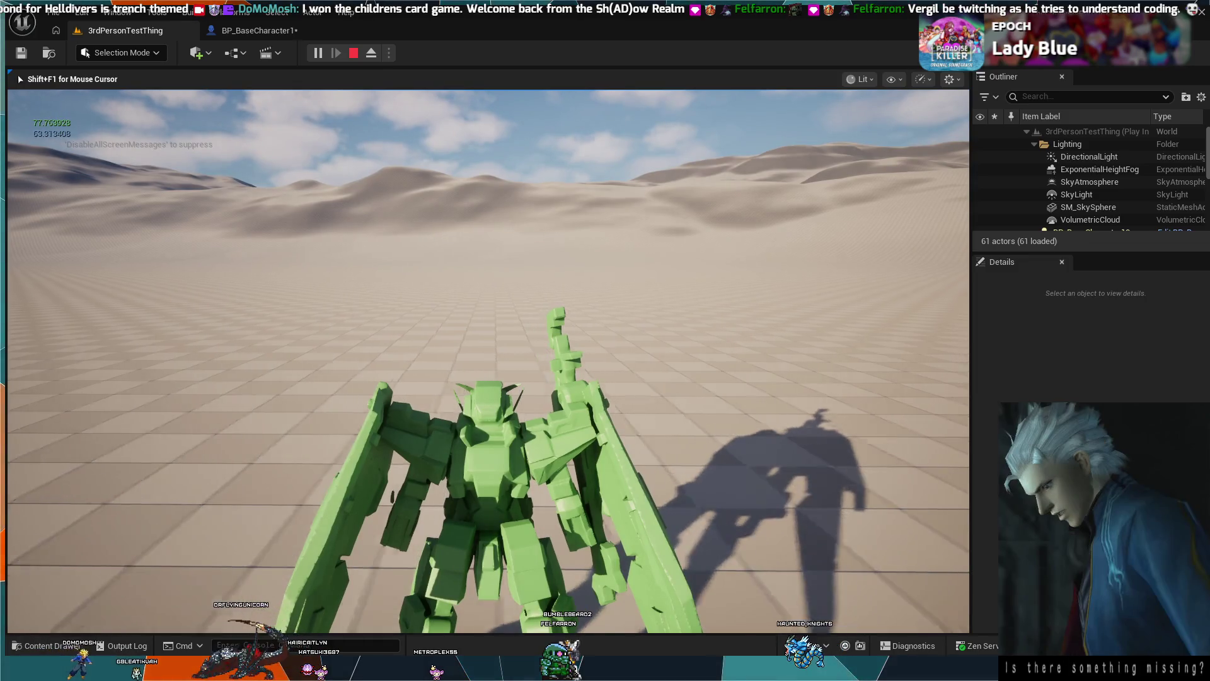
{"action": "key", "text": "Escape"}
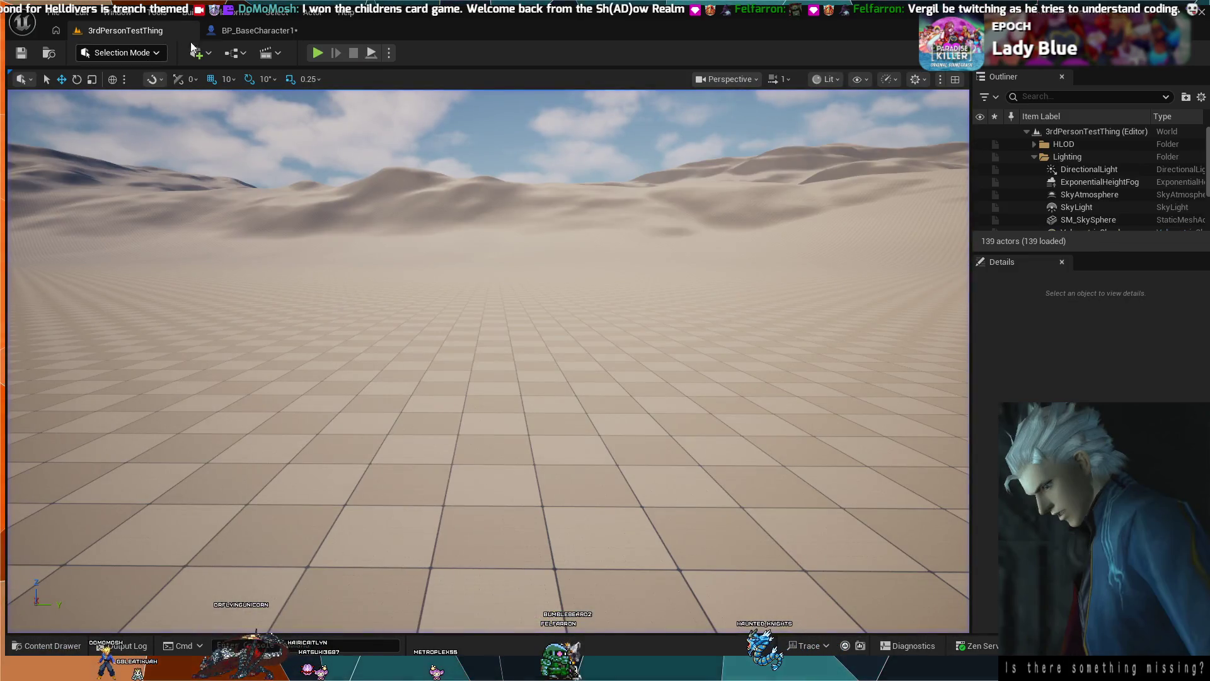
Run one more Alt+P play test, then return to the BP_BaseCharacter1 boost chain.
{"action": "left_click", "coordinate": [256, 33]}
{"action": "left_click", "coordinate": [129, 33]}
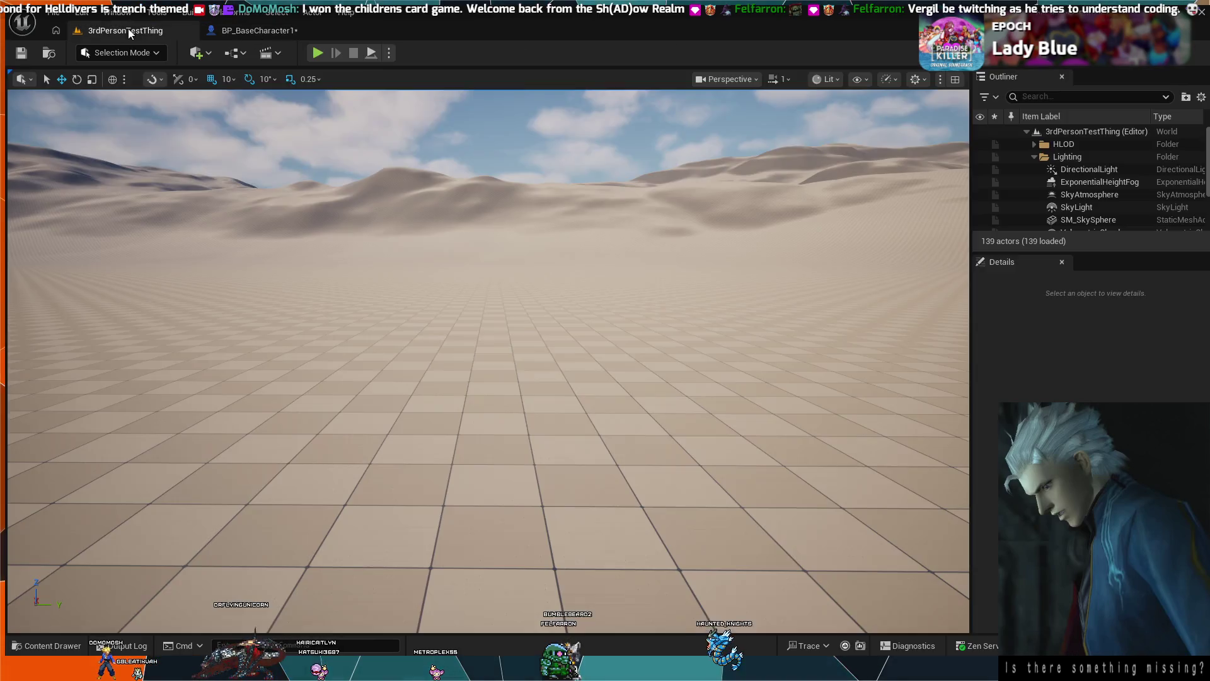
{"action": "key", "text": "alt+p"}
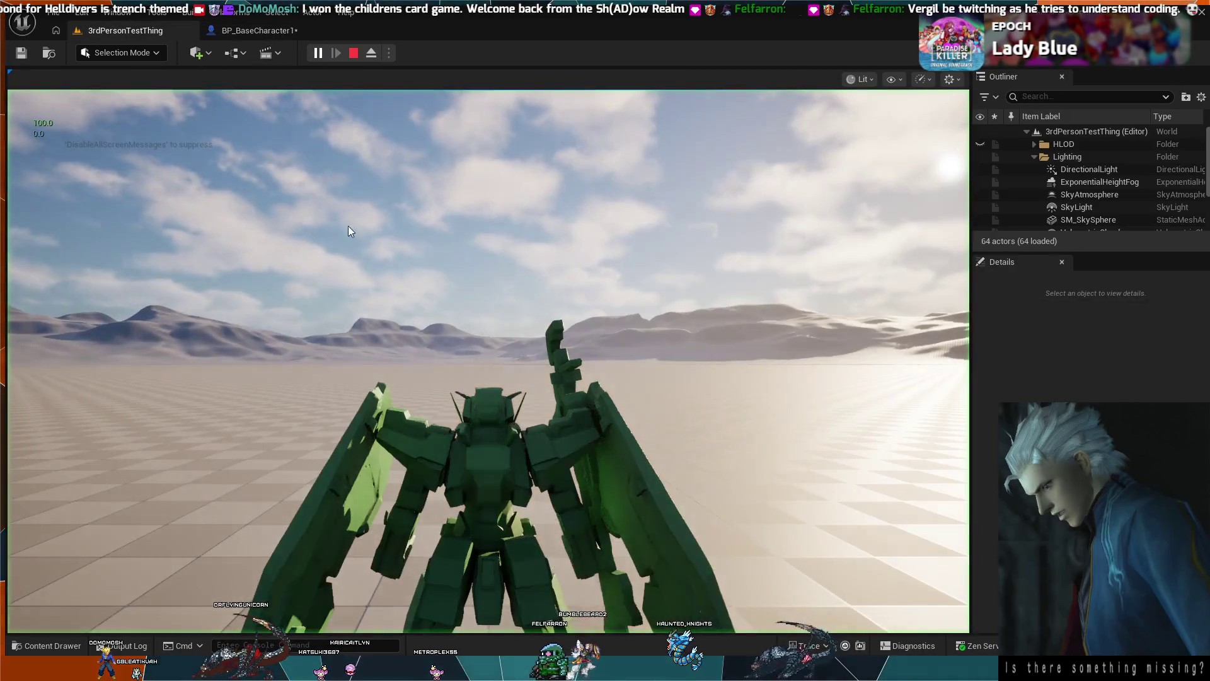
{"action": "key", "text": "Escape"}
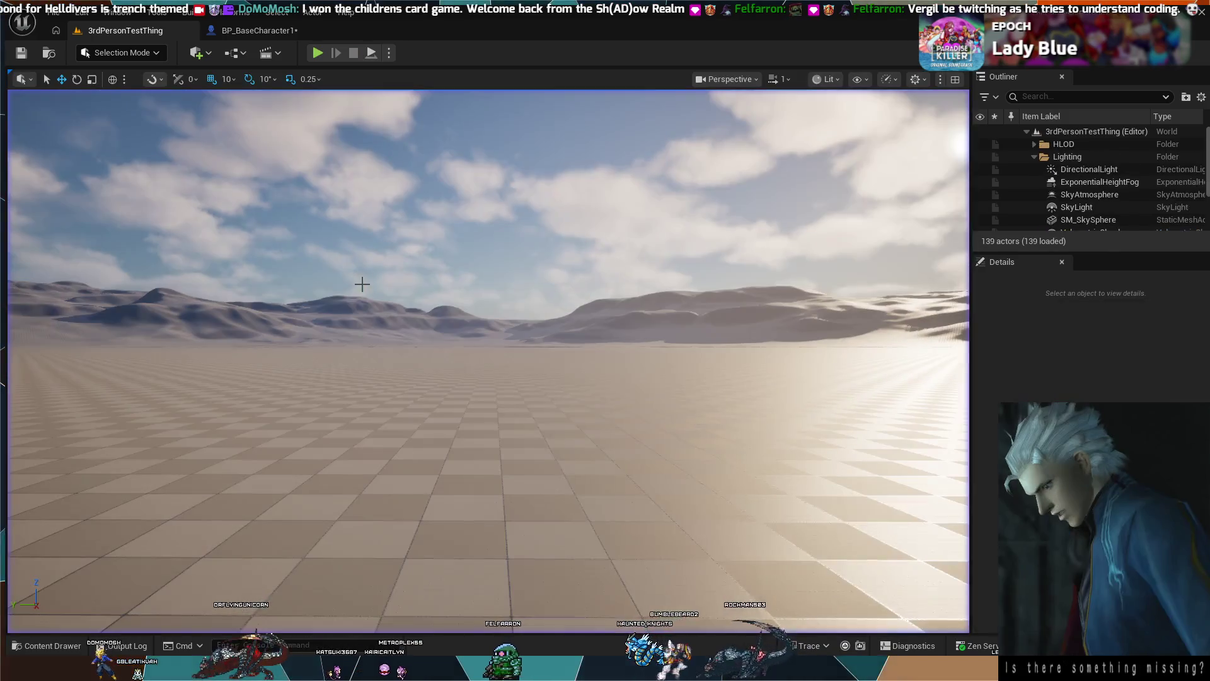
{"action": "left_click", "coordinate": [229, 31]}
{"action": "mouse_move", "coordinate": [738, 432]}
{"action": "left_mouse_down"}
{"action": "mouse_move", "coordinate": [668, 422]}
{"action": "mouse_move", "coordinate": [596, 387]}
{"action": "mouse_move", "coordinate": [507, 399]}
{"action": "mouse_move", "coordinate": [315, 383]}
{"action": "mouse_move", "coordinate": [629, 329]}
{"action": "mouse_move", "coordinate": [427, 197]}
{"action": "mouse_move", "coordinate": [643, 319]}
{"action": "mouse_move", "coordinate": [316, 202]}
{"action": "mouse_move", "coordinate": [599, 320]}
{"action": "left_mouse_up"}
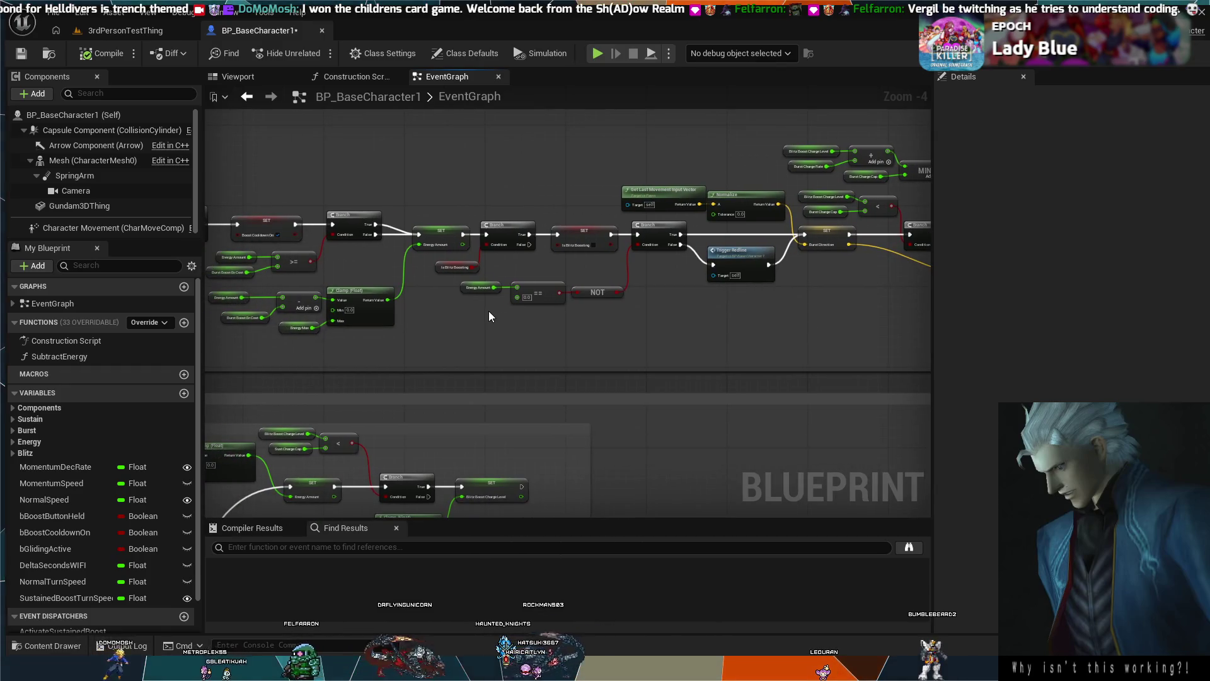
Zoom into the boost chain and briefly start and stop a simulation.
{"action": "scroll", "coordinate": [489, 312], "scroll_direction": "up", "scroll_amount": 3}
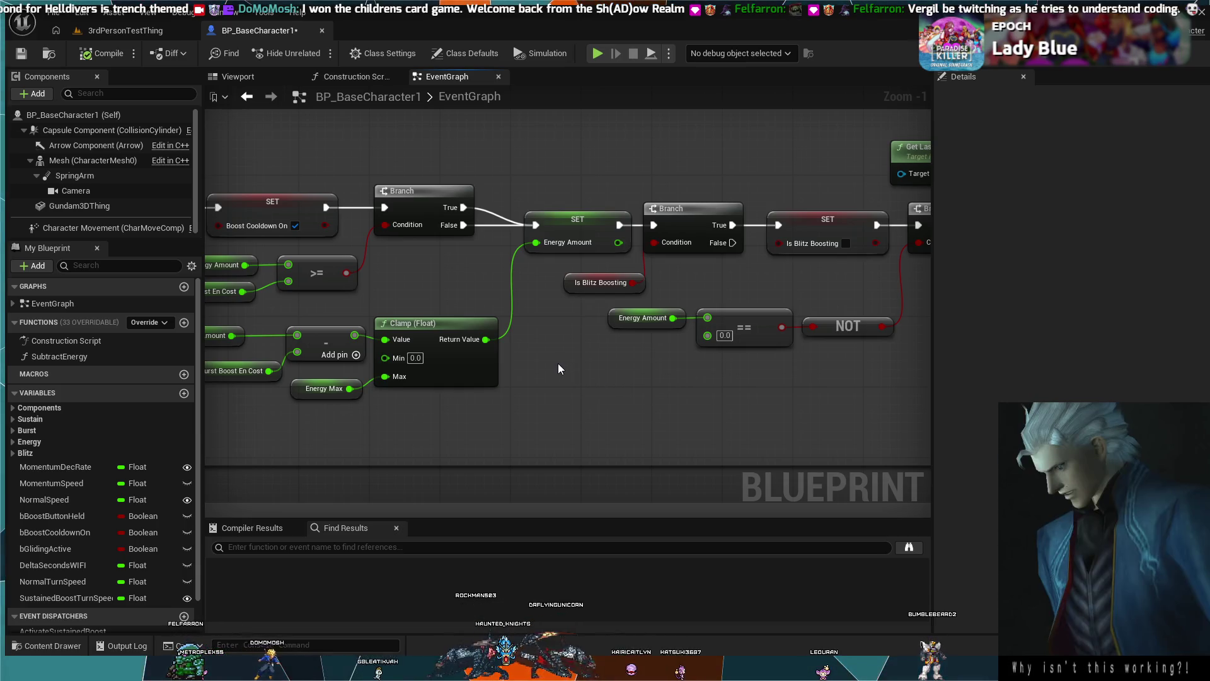
{"action": "mouse_move", "coordinate": [753, 195]}
{"action": "left_mouse_down"}
{"action": "mouse_move", "coordinate": [450, 200]}
{"action": "mouse_move", "coordinate": [327, 274]}
{"action": "mouse_move", "coordinate": [633, 232]}
{"action": "mouse_move", "coordinate": [616, 229]}
{"action": "left_mouse_up"}
{"action": "left_click", "coordinate": [335, 234]}
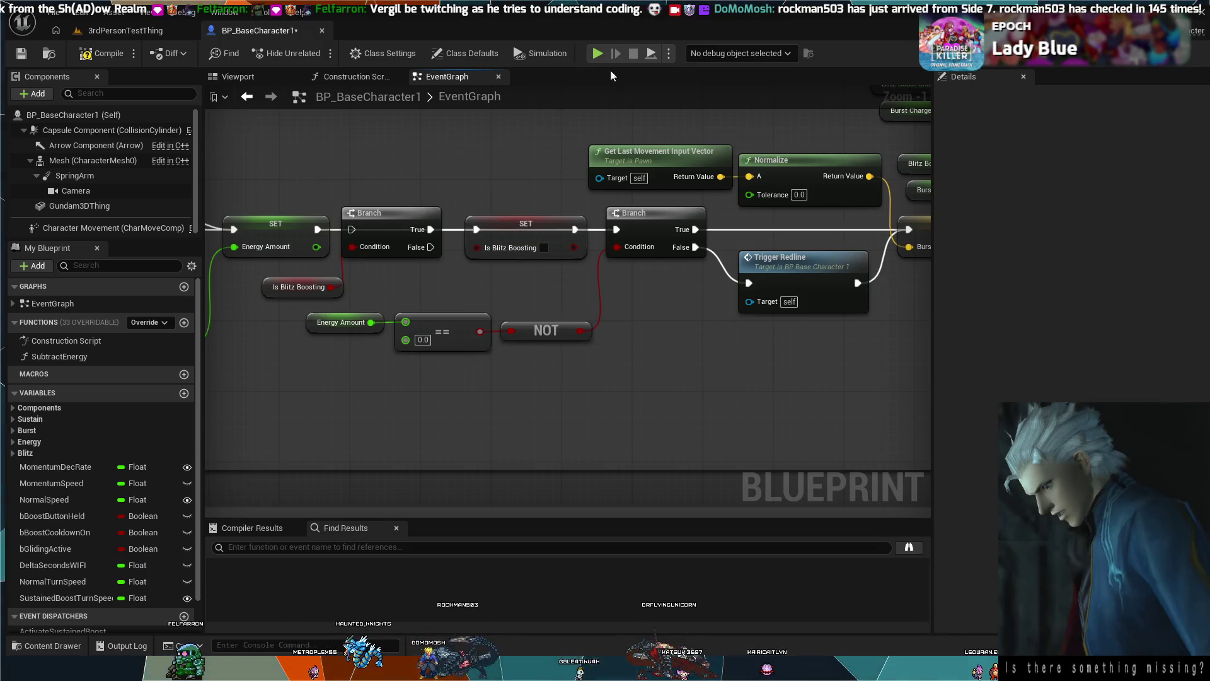
{"action": "key", "text": "alt+p"}
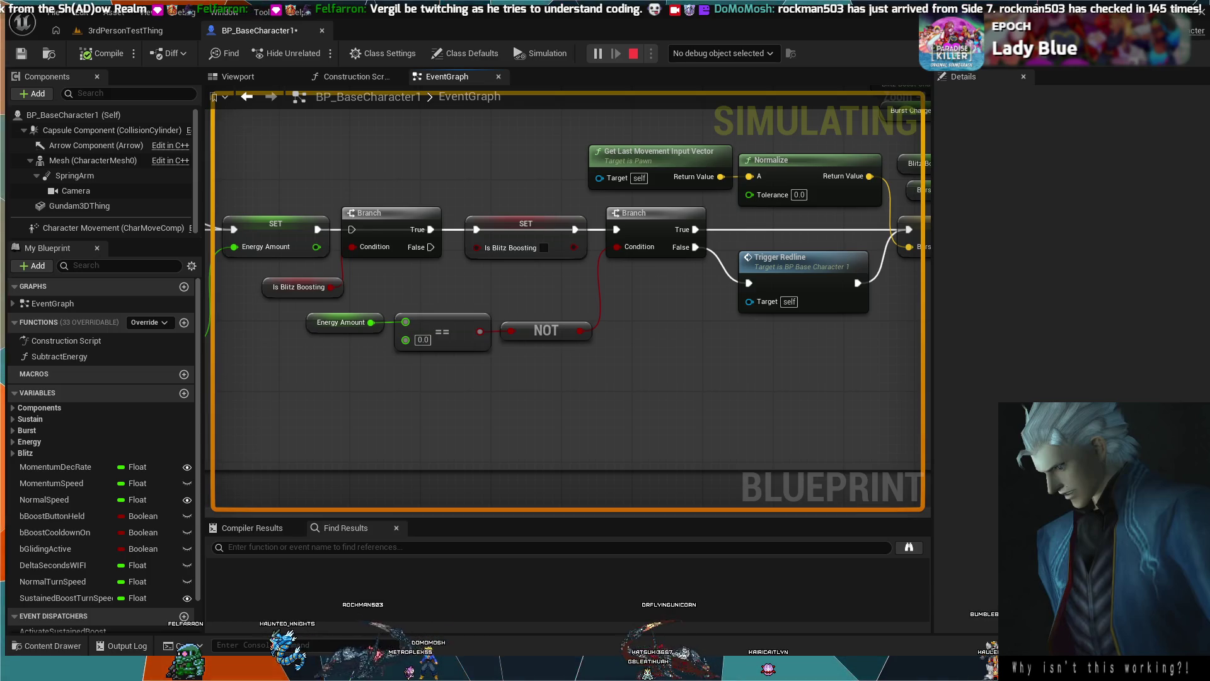
{"action": "key", "text": "Escape"}
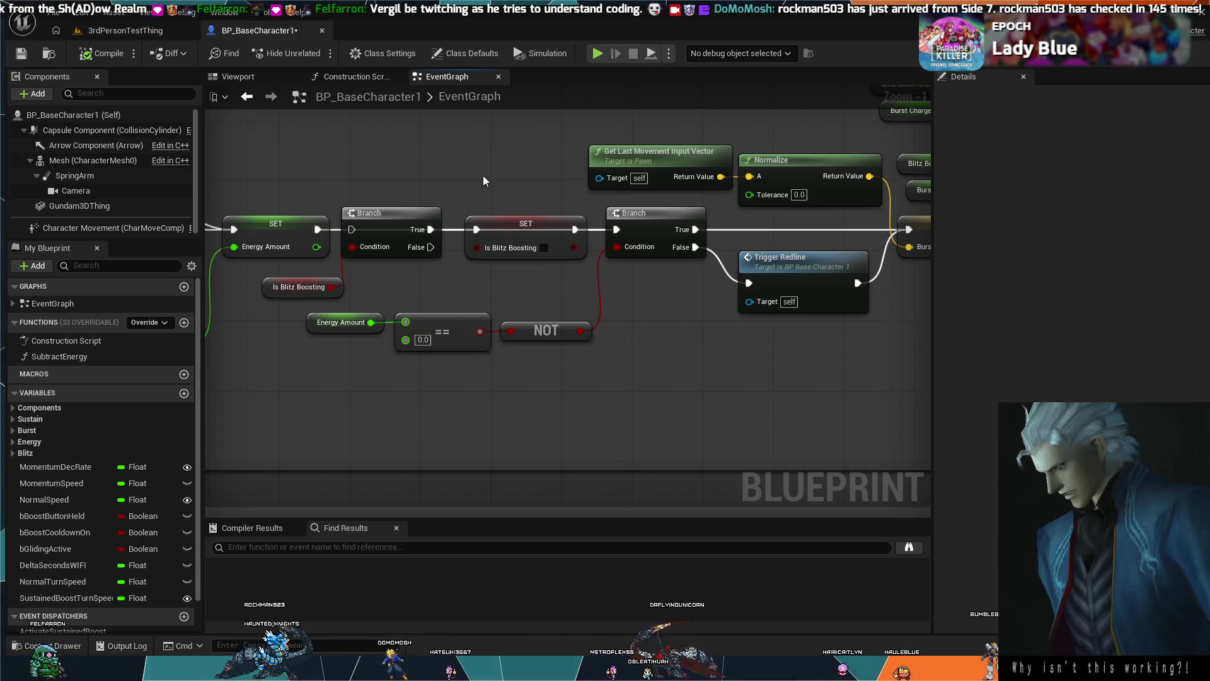
Undo three edits so the Is Blitz Boosting Branch and SET sit detached above the chain.
{"action": "key", "text": "ctrl+z"}
{"action": "key", "text": "ctrl+z"}
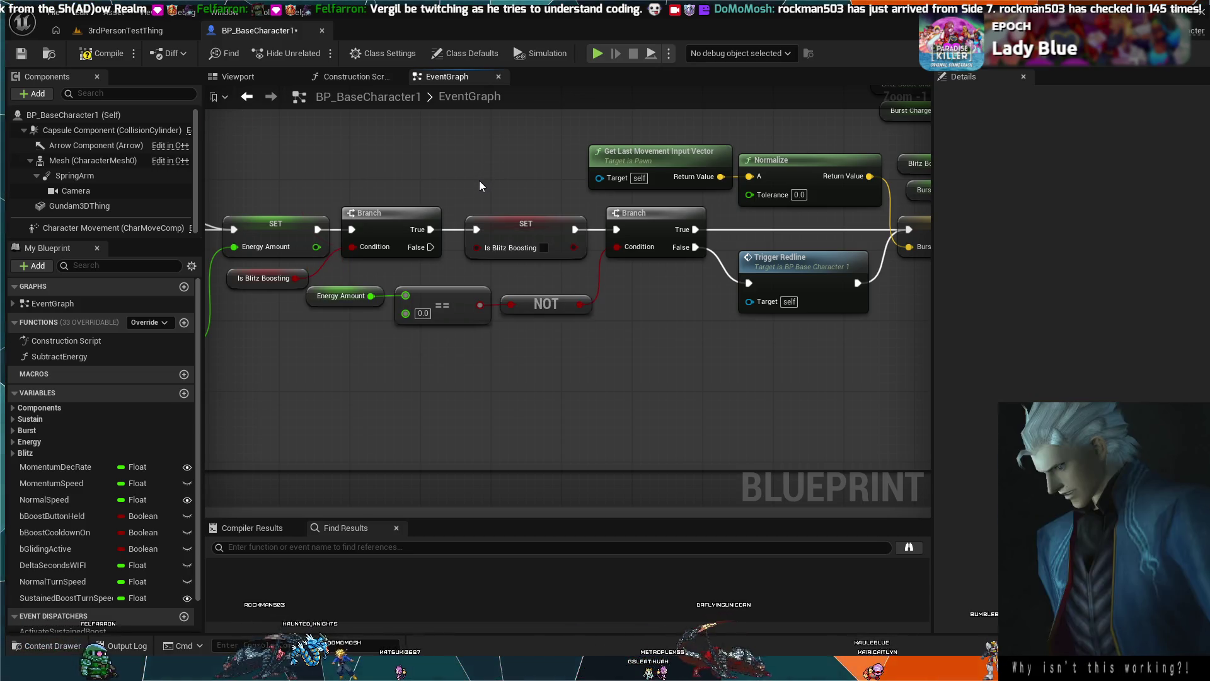
{"action": "key", "text": "ctrl+z"}
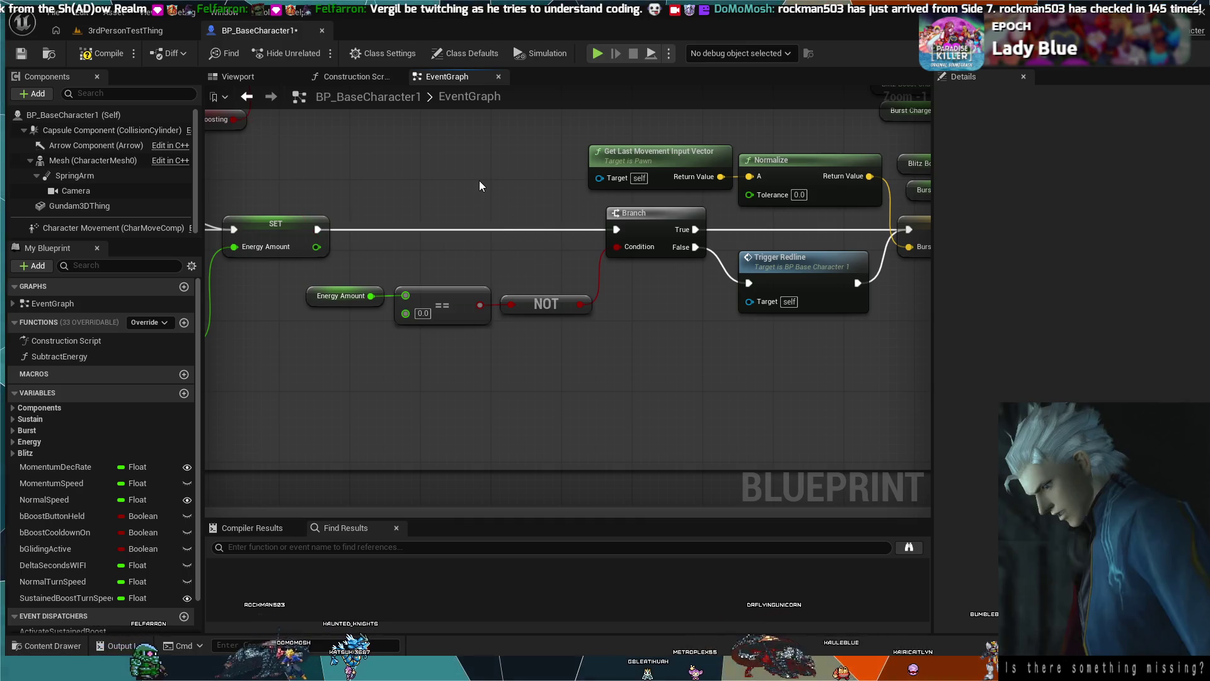
{"action": "key", "text": "ctrl+z"}
{"action": "mouse_move", "coordinate": [478, 181]}
{"action": "left_mouse_down"}
{"action": "mouse_move", "coordinate": [694, 310]}
{"action": "mouse_move", "coordinate": [638, 294]}
{"action": "left_mouse_up"}
{"action": "scroll", "coordinate": [639, 294], "scroll_direction": "down", "scroll_amount": 1}
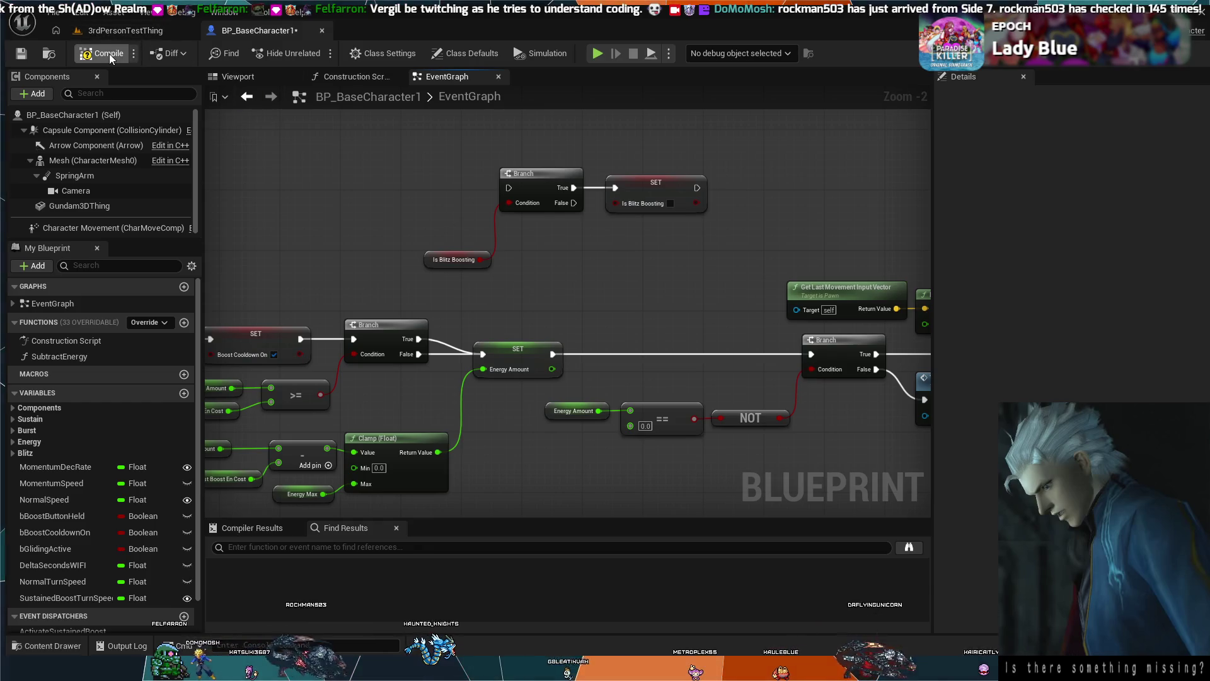
Run a quick play test of the reverted chain, then return to BP_BaseCharacter1's detached Is Blitz Boosting nodes.
{"action": "left_click", "coordinate": [123, 30]}
{"action": "left_click", "coordinate": [318, 53]}
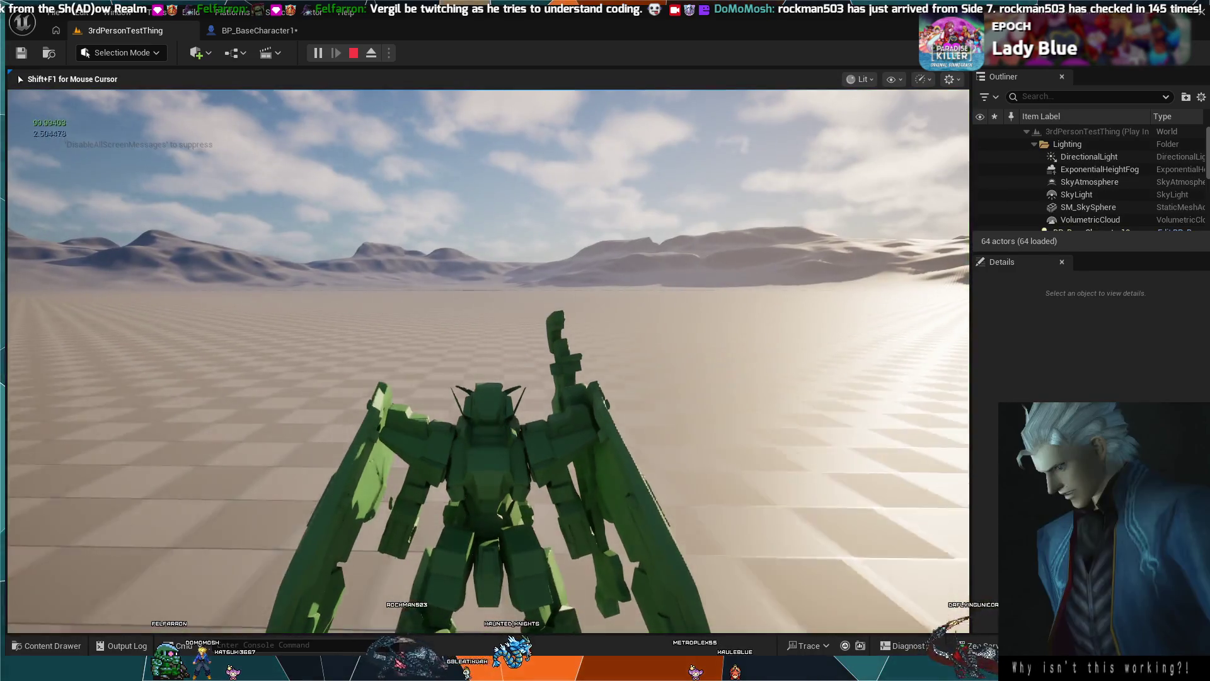
{"action": "key", "text": "Escape"}
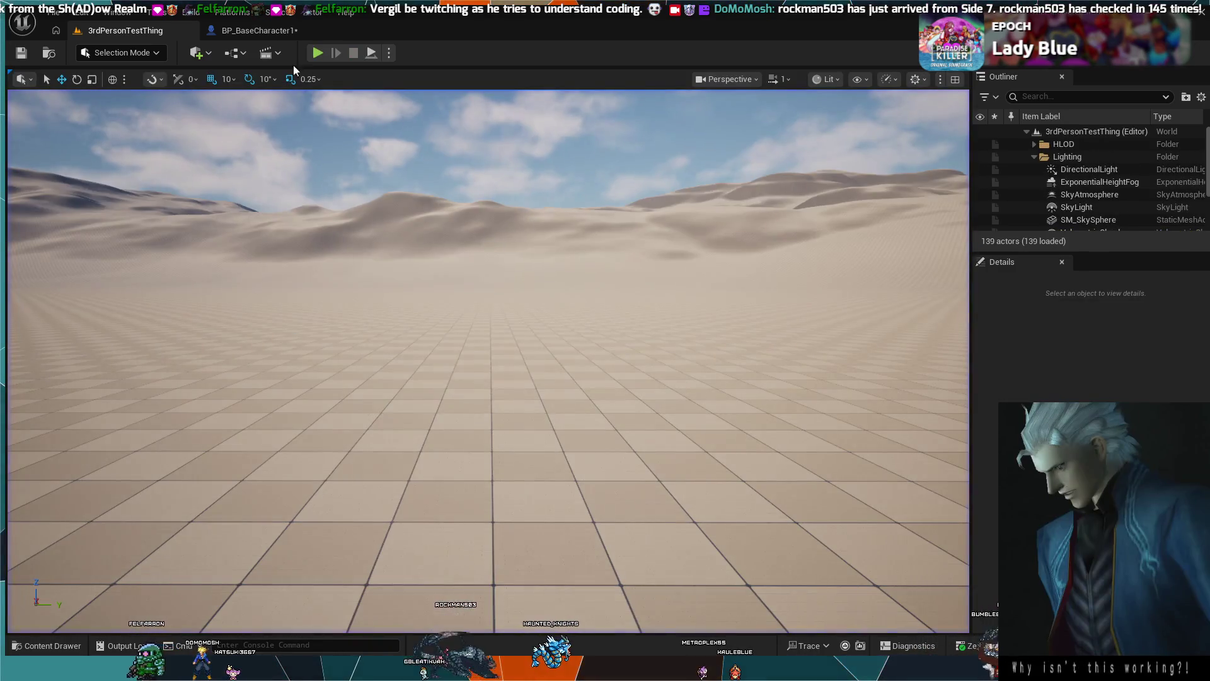
{"action": "left_click", "coordinate": [252, 30]}
{"action": "mouse_move", "coordinate": [589, 286]}
{"action": "left_mouse_down"}
{"action": "mouse_move", "coordinate": [527, 224]}
{"action": "mouse_move", "coordinate": [365, 199]}
{"action": "mouse_move", "coordinate": [469, 320]}
{"action": "left_mouse_up"}
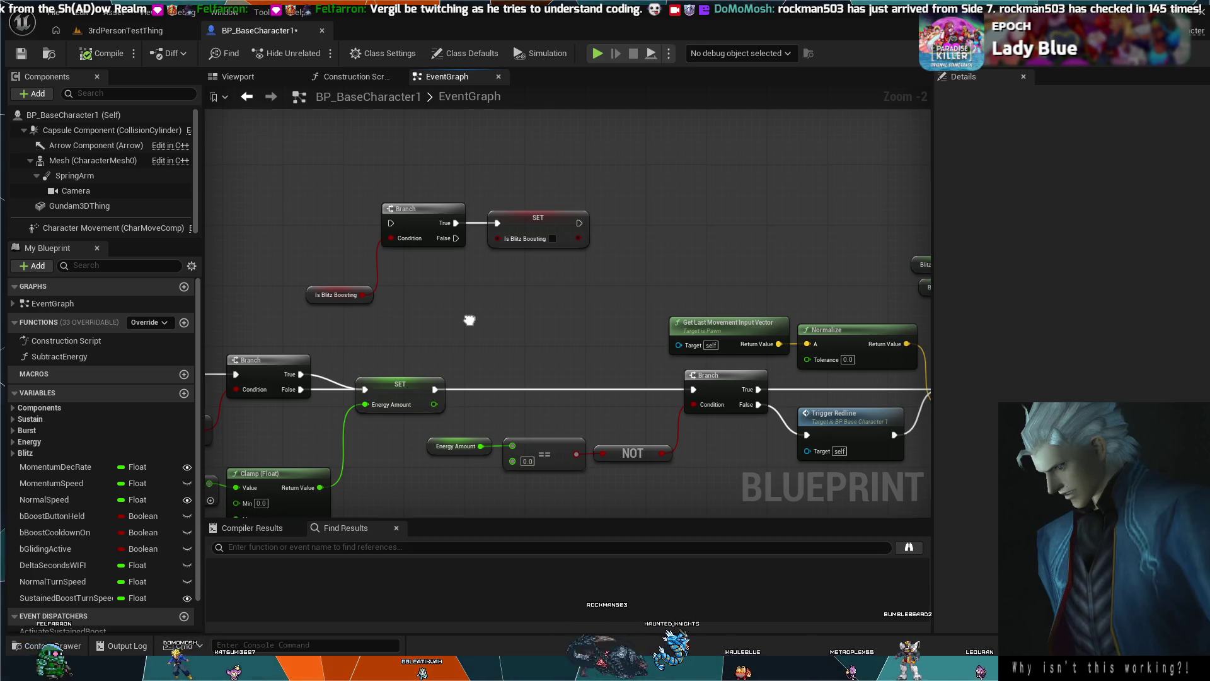
{"action": "left_click_drag", "start_coordinate": [469, 320], "coordinate": [548, 325]}
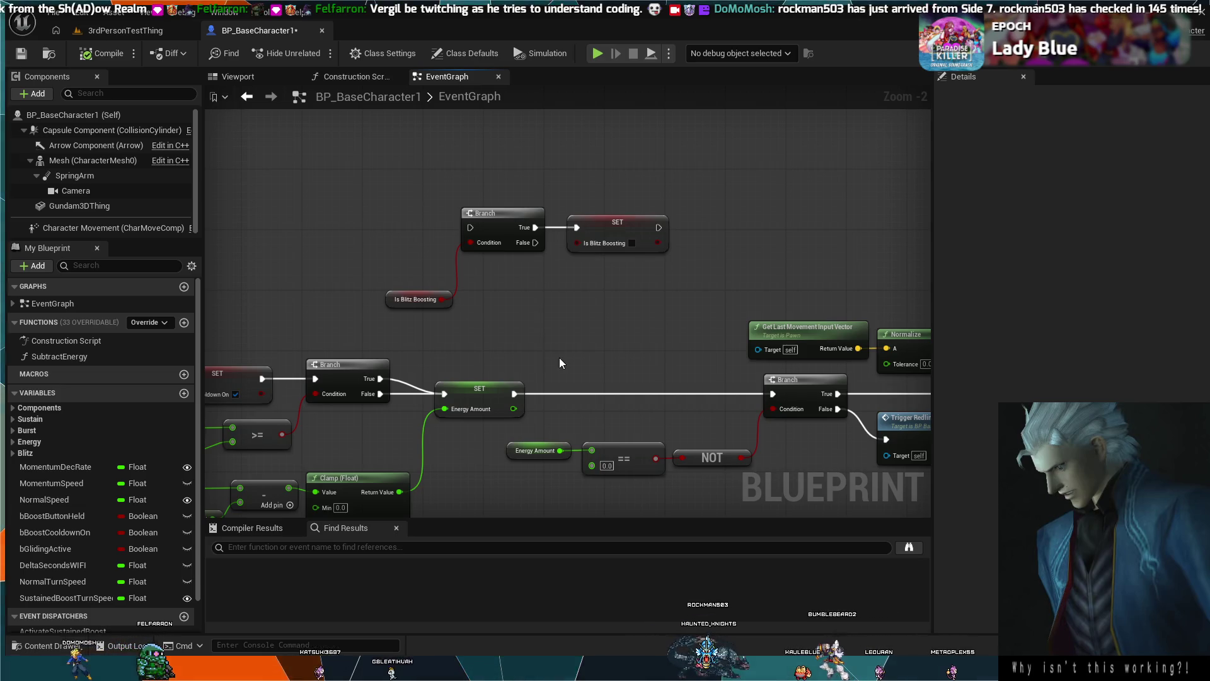
{"action": "scroll", "coordinate": [629, 341], "scroll_direction": "down", "scroll_amount": 1}
{"action": "mouse_move", "coordinate": [629, 341]}
{"action": "left_mouse_down"}
{"action": "mouse_move", "coordinate": [240, 181]}
{"action": "mouse_move", "coordinate": [137, 180]}
{"action": "left_mouse_up"}
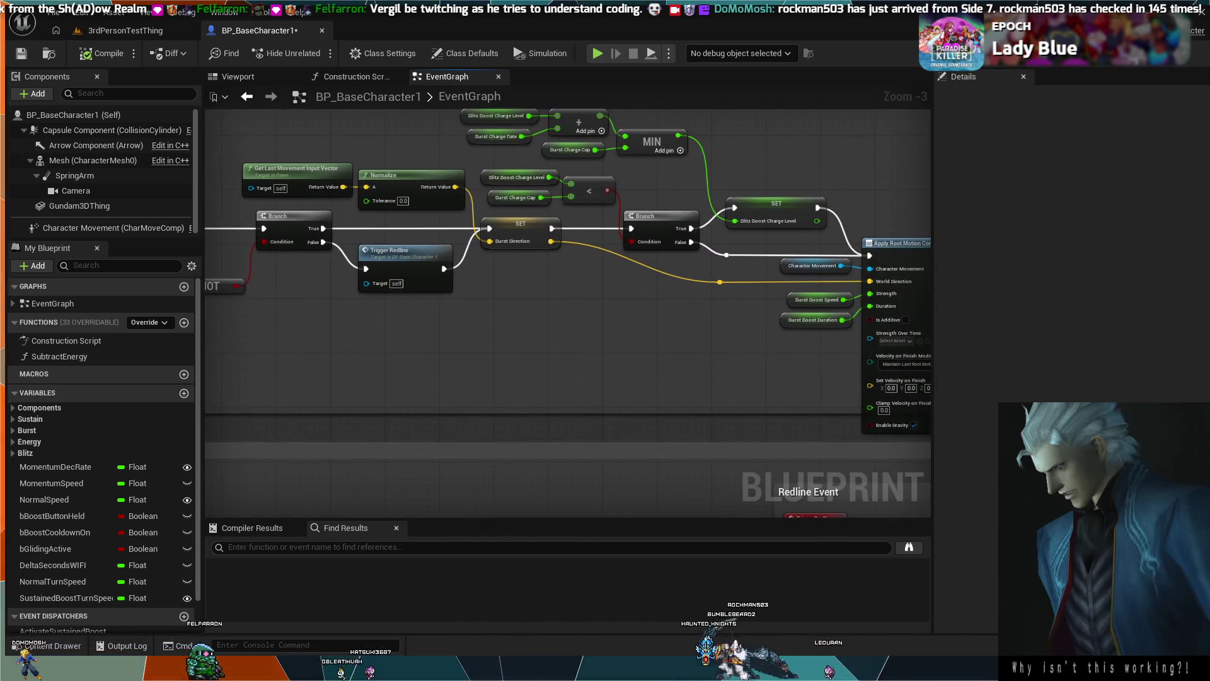
{"action": "mouse_move", "coordinate": [1030, 163]}
{"action": "left_mouse_down"}
{"action": "mouse_move", "coordinate": [717, 195]}
{"action": "mouse_move", "coordinate": [807, 184]}
{"action": "mouse_move", "coordinate": [1067, 223]}
{"action": "mouse_move", "coordinate": [355, 135]}
{"action": "mouse_move", "coordinate": [628, 167]}
{"action": "left_mouse_up"}
{"action": "left_click_drag", "start_coordinate": [315, 187], "coordinate": [273, 199]}
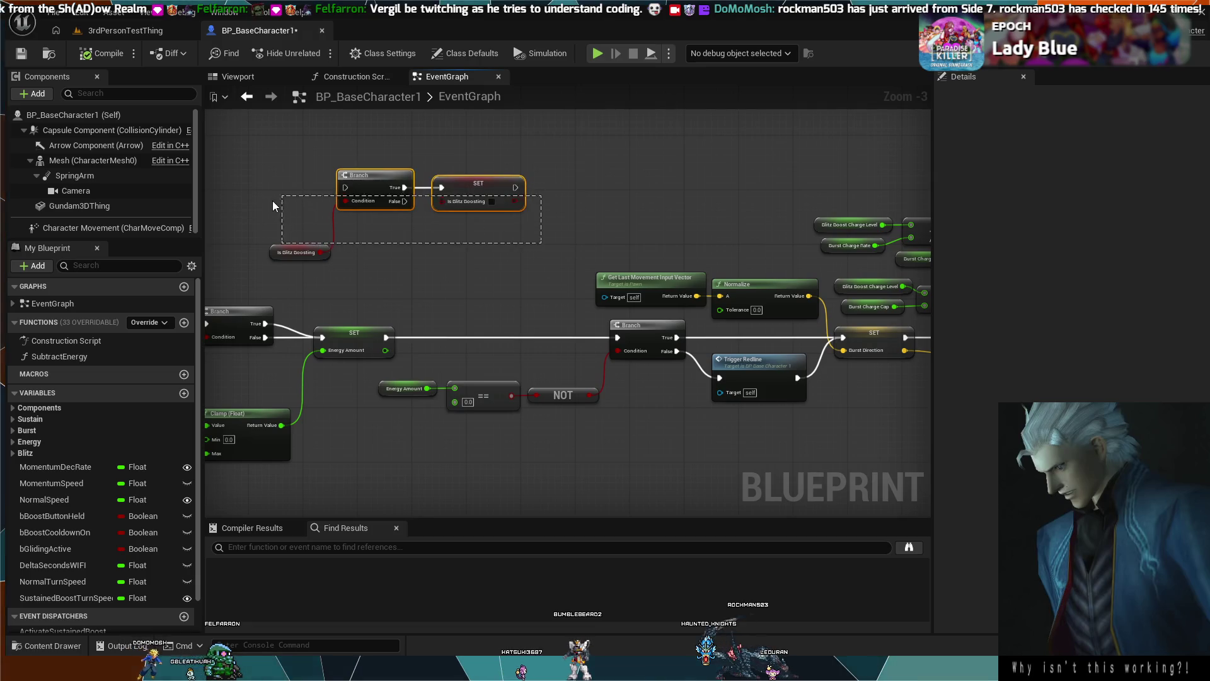
{"action": "left_click_drag", "start_coordinate": [300, 254], "coordinate": [300, 253]}
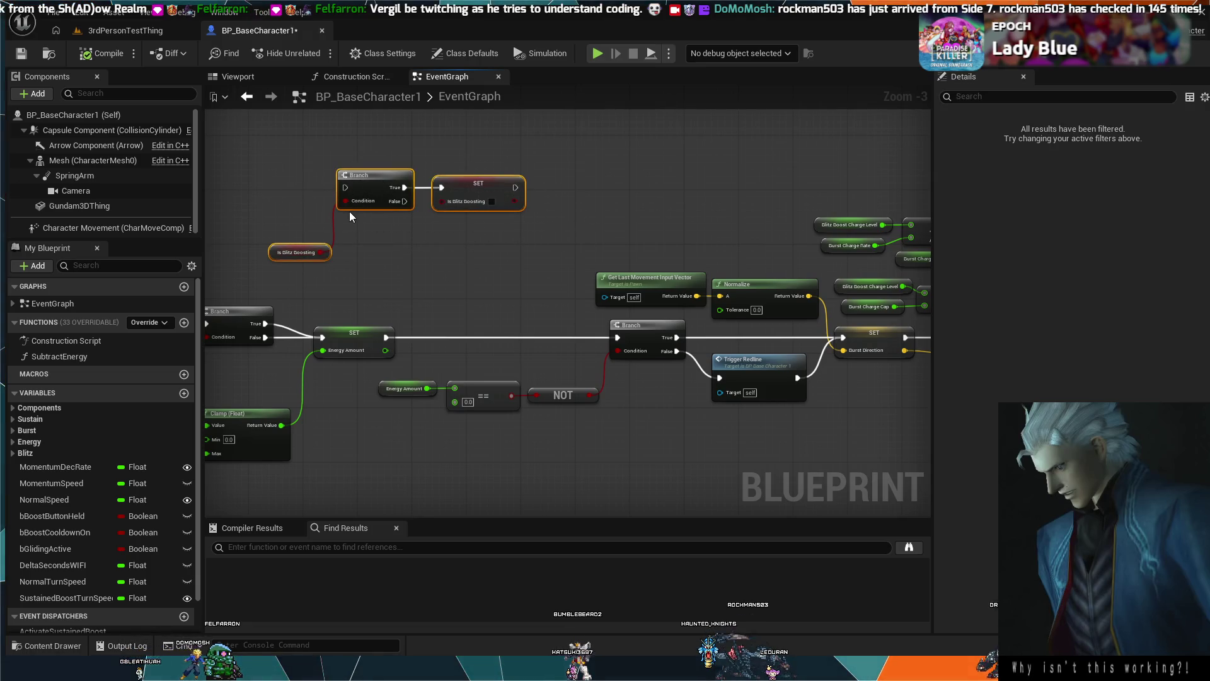
{"action": "left_click_drag", "start_coordinate": [625, 222], "coordinate": [191, 196]}
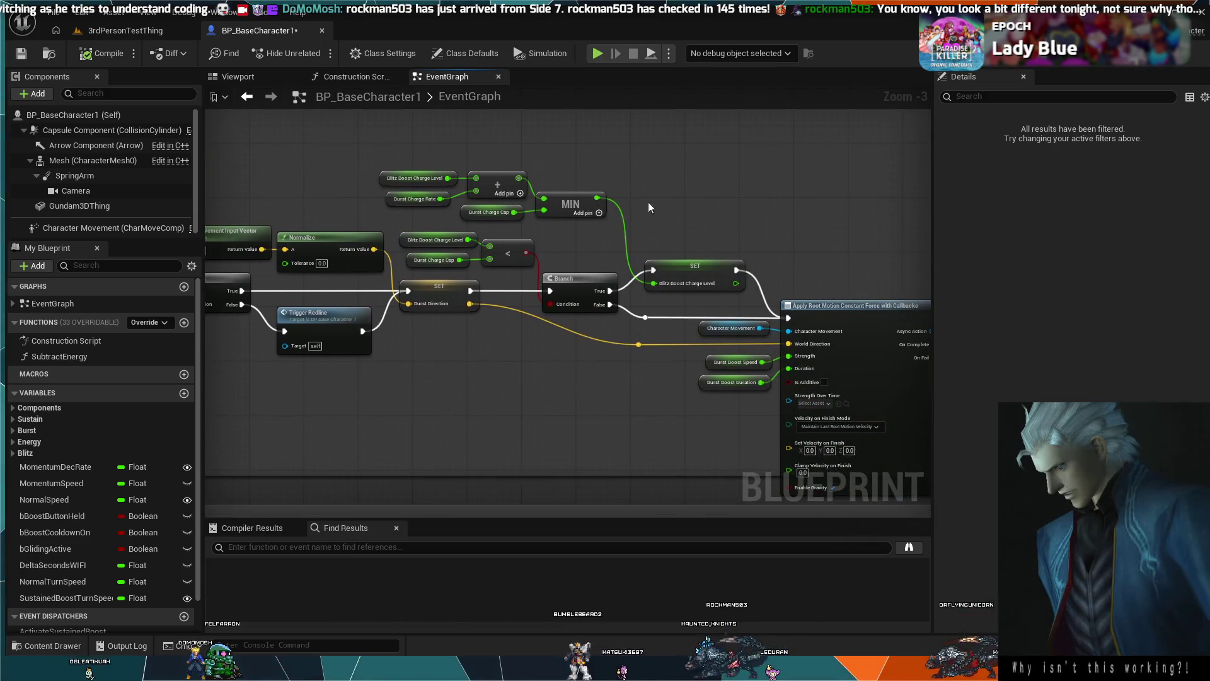
{"action": "left_click_drag", "start_coordinate": [641, 201], "coordinate": [460, 208]}
{"action": "left_click_drag", "start_coordinate": [699, 208], "coordinate": [540, 183]}
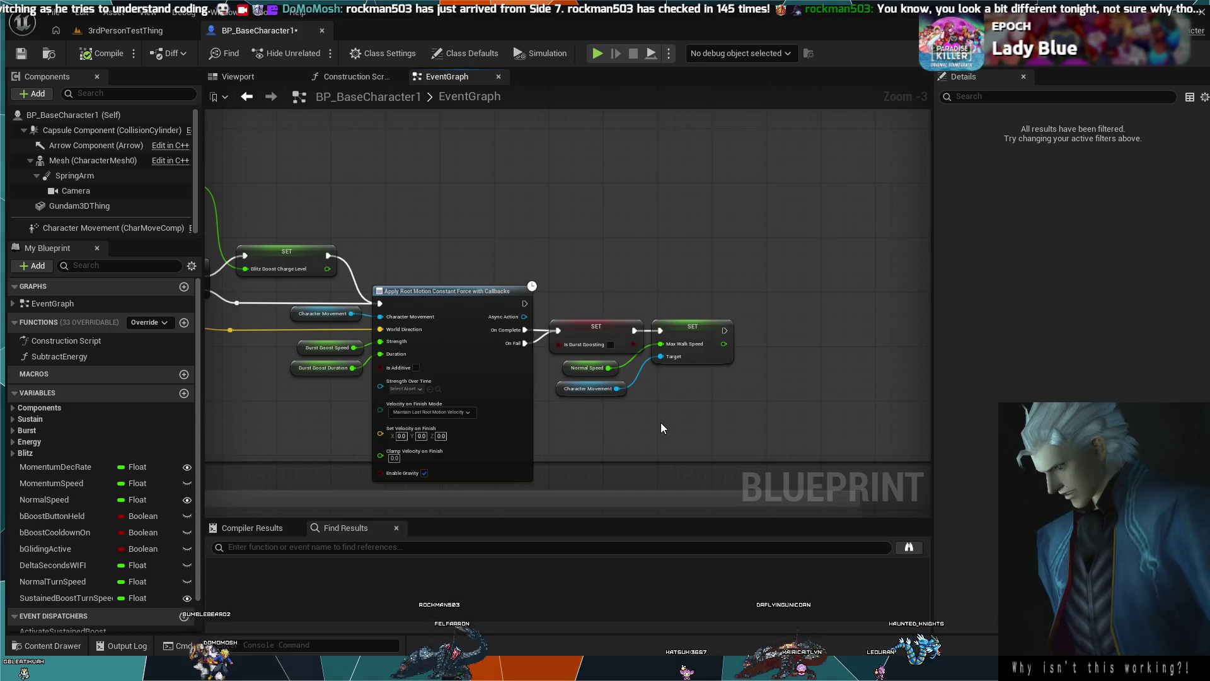
{"action": "scroll", "coordinate": [661, 423], "scroll_direction": "up", "scroll_amount": 2}
{"action": "mouse_move", "coordinate": [687, 276]}
{"action": "left_mouse_down"}
{"action": "mouse_move", "coordinate": [633, 232]}
{"action": "mouse_move", "coordinate": [556, 296]}
{"action": "mouse_move", "coordinate": [667, 302]}
{"action": "mouse_move", "coordinate": [638, 296]}
{"action": "left_mouse_up"}
{"action": "mouse_move", "coordinate": [895, 384]}
{"action": "left_mouse_down"}
{"action": "mouse_move", "coordinate": [692, 315]}
{"action": "mouse_move", "coordinate": [744, 286]}
{"action": "mouse_move", "coordinate": [827, 286]}
{"action": "mouse_move", "coordinate": [489, 236]}
{"action": "mouse_move", "coordinate": [466, 256]}
{"action": "mouse_move", "coordinate": [429, 261]}
{"action": "left_mouse_up"}
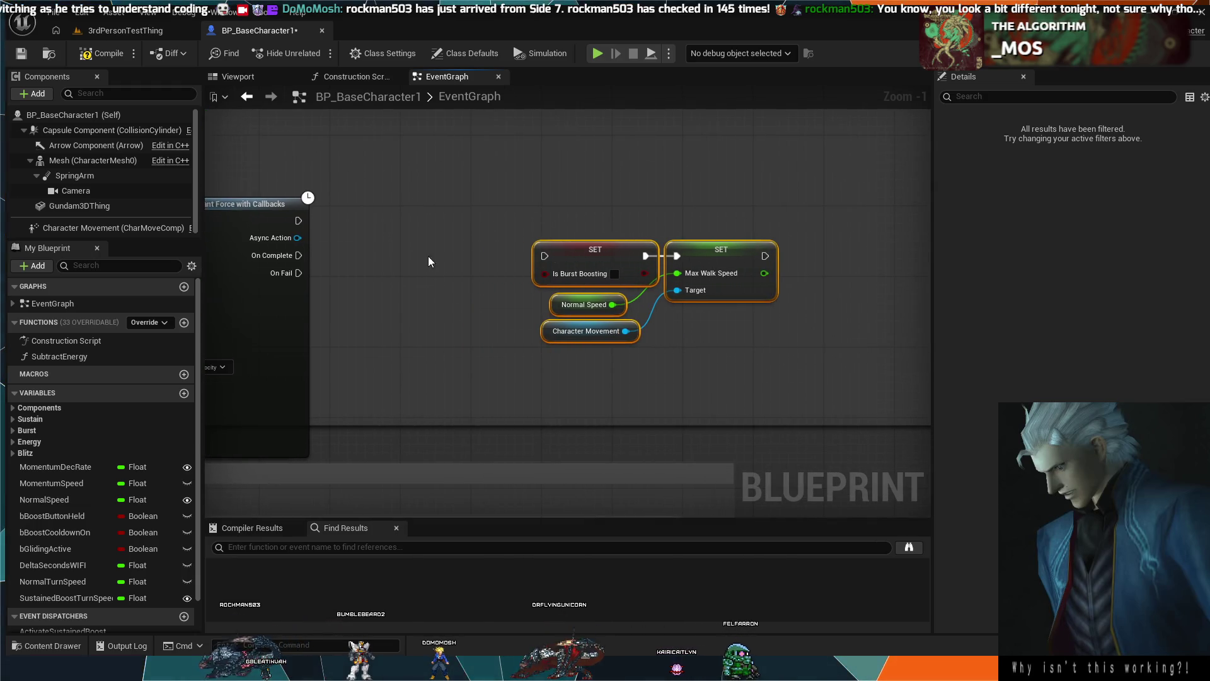
Paste the Branch and Is Blitz Boosting nodes and line them up with the chain, shifting the burst SETs right.
{"action": "left_click", "coordinate": [369, 258]}
{"action": "key", "text": "ctrl+v"}
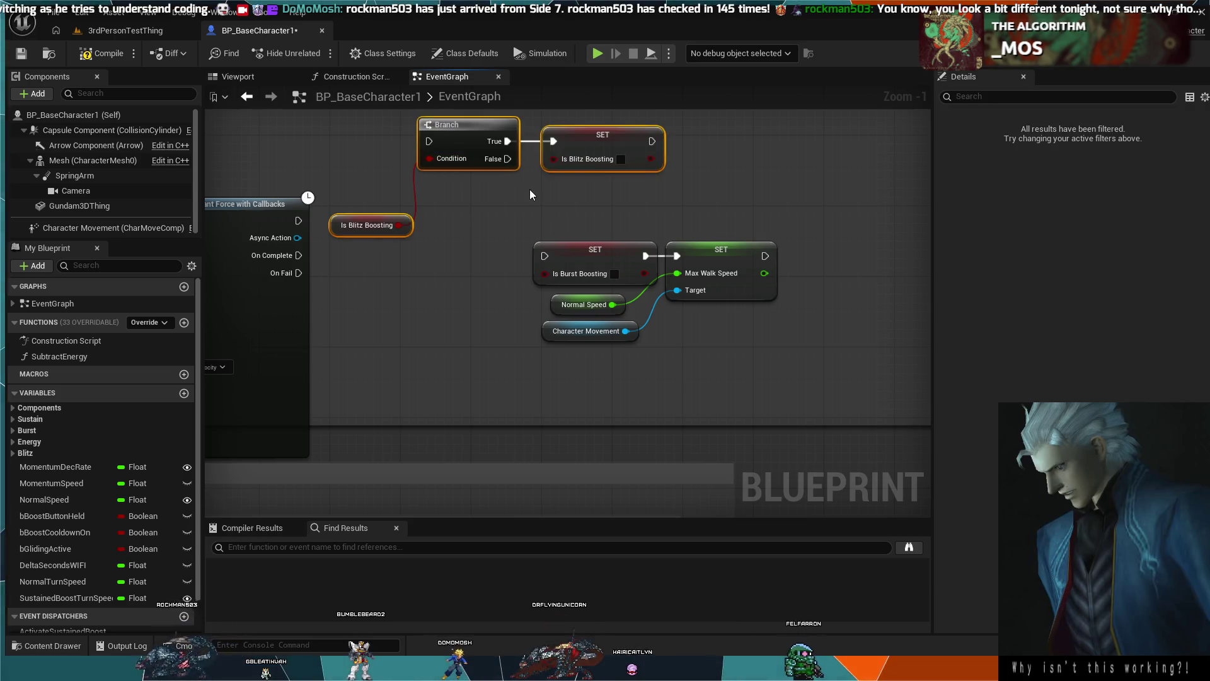
{"action": "mouse_move", "coordinate": [547, 233]}
{"action": "left_mouse_down"}
{"action": "mouse_move", "coordinate": [652, 340]}
{"action": "mouse_move", "coordinate": [671, 334]}
{"action": "left_mouse_up"}
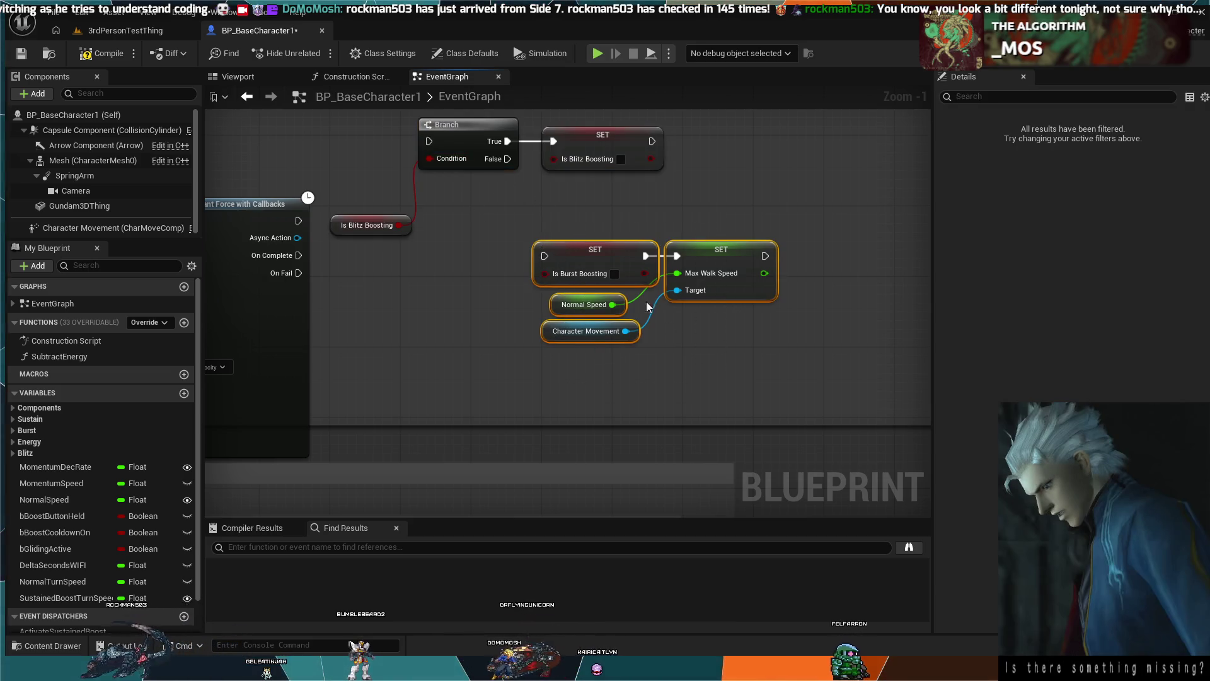
{"action": "left_click_drag", "start_coordinate": [583, 250], "coordinate": [700, 256]}
{"action": "left_click_drag", "start_coordinate": [587, 204], "coordinate": [375, 143]}
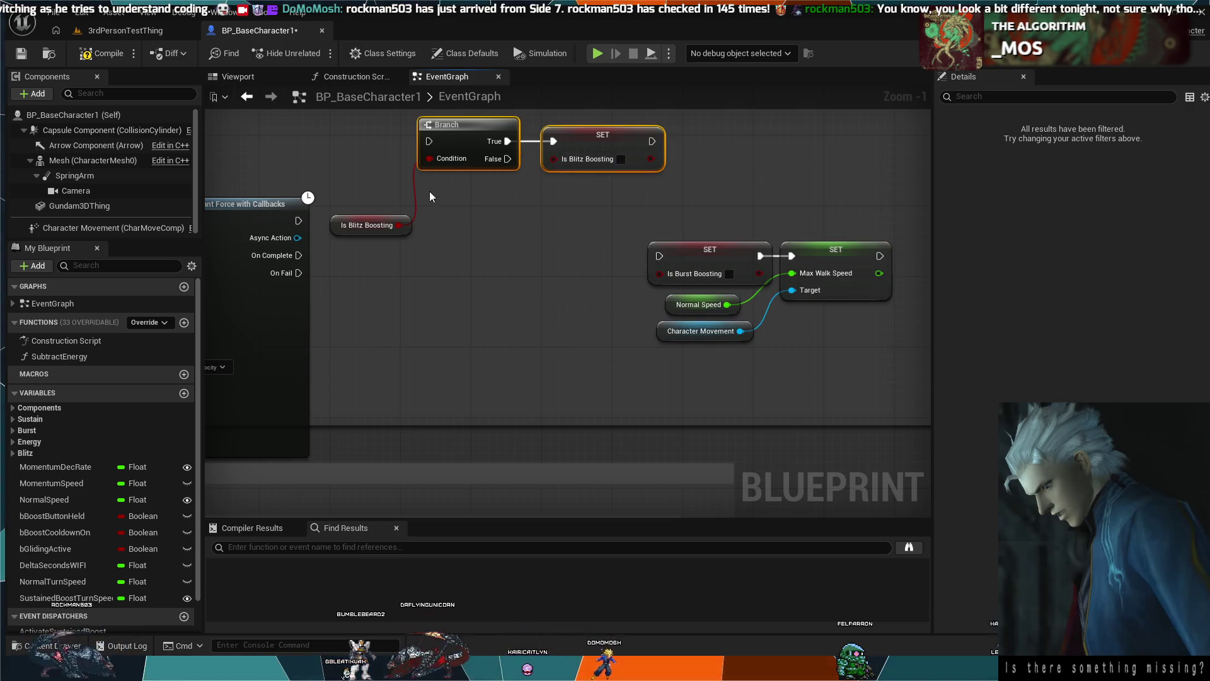
{"action": "left_click", "coordinate": [370, 225], "text": "ctrl"}
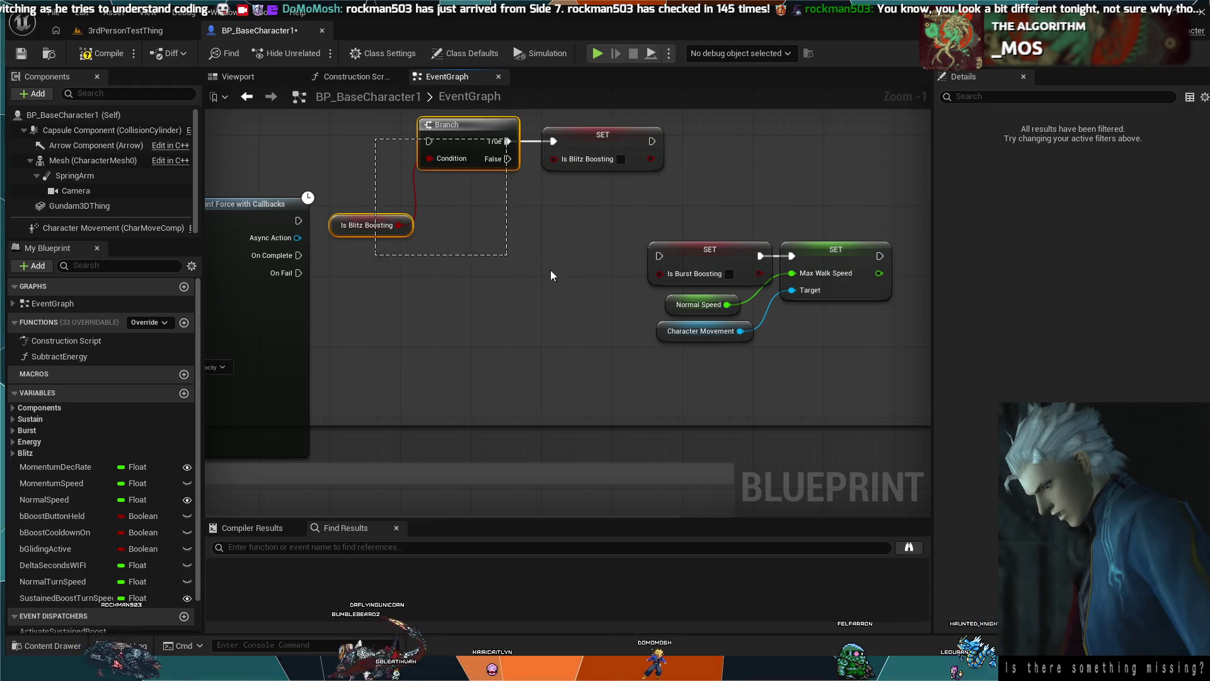
{"action": "left_click_drag", "start_coordinate": [567, 160], "coordinate": [549, 240]}
{"action": "mouse_move", "coordinate": [477, 249]}
{"action": "left_mouse_down"}
{"action": "mouse_move", "coordinate": [463, 302]}
{"action": "mouse_move", "coordinate": [468, 276]}
{"action": "mouse_move", "coordinate": [459, 283]}
{"action": "left_mouse_up"}
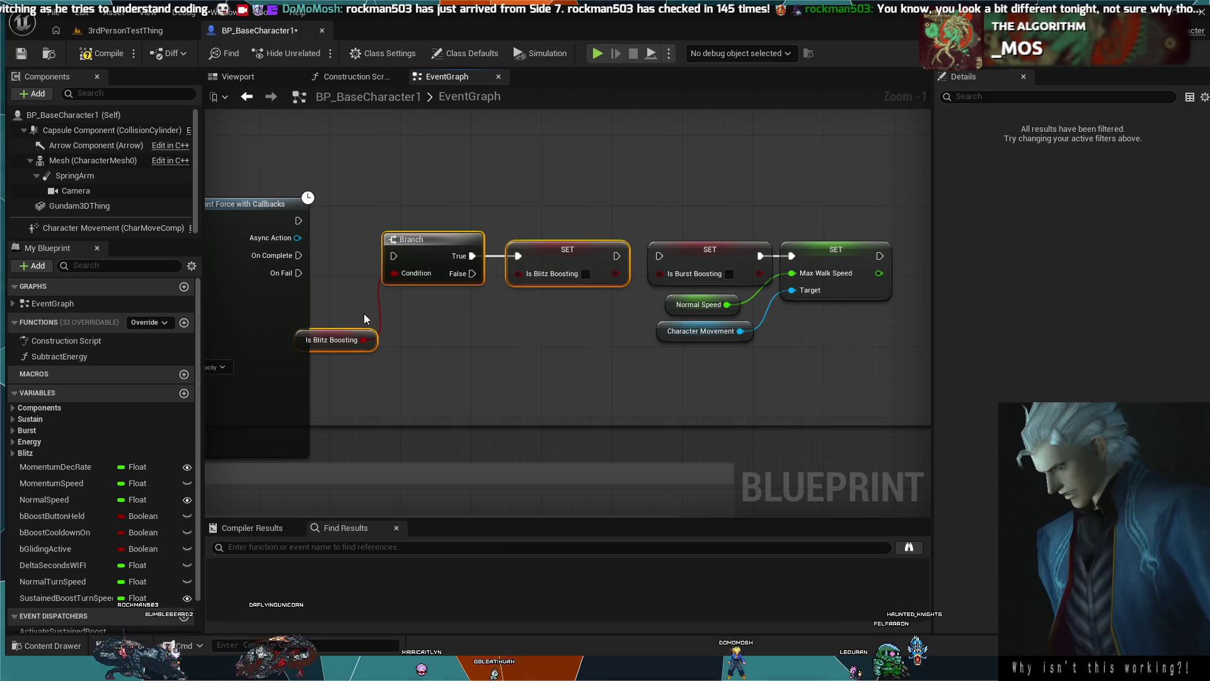
{"action": "scroll", "coordinate": [419, 293], "scroll_direction": "down", "scroll_amount": 2}
{"action": "mouse_move", "coordinate": [358, 326]}
{"action": "left_mouse_down"}
{"action": "mouse_move", "coordinate": [370, 330]}
{"action": "mouse_move", "coordinate": [361, 323]}
{"action": "left_mouse_up"}
{"action": "mouse_move", "coordinate": [738, 342]}
{"action": "left_mouse_down"}
{"action": "mouse_move", "coordinate": [312, 255]}
{"action": "mouse_move", "coordinate": [449, 258]}
{"action": "left_mouse_up"}
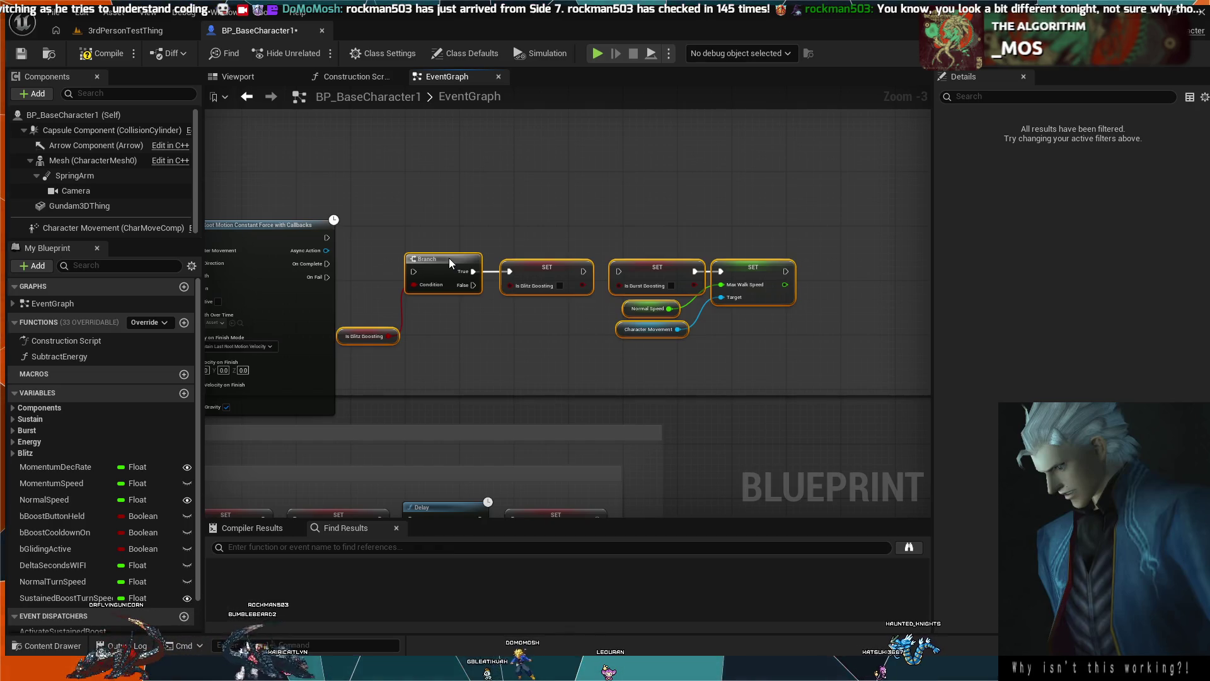
{"action": "left_click", "coordinate": [361, 243]}
Wire the force's completion into the Is Blitz Boosting Branch, tidy the nodes, and compile.
{"action": "mouse_move", "coordinate": [326, 263]}
{"action": "left_mouse_down"}
{"action": "mouse_move", "coordinate": [414, 271]}
{"action": "mouse_move", "coordinate": [330, 276]}
{"action": "mouse_move", "coordinate": [413, 272]}
{"action": "left_mouse_up"}
{"action": "left_click_drag", "start_coordinate": [377, 330], "coordinate": [367, 195]}
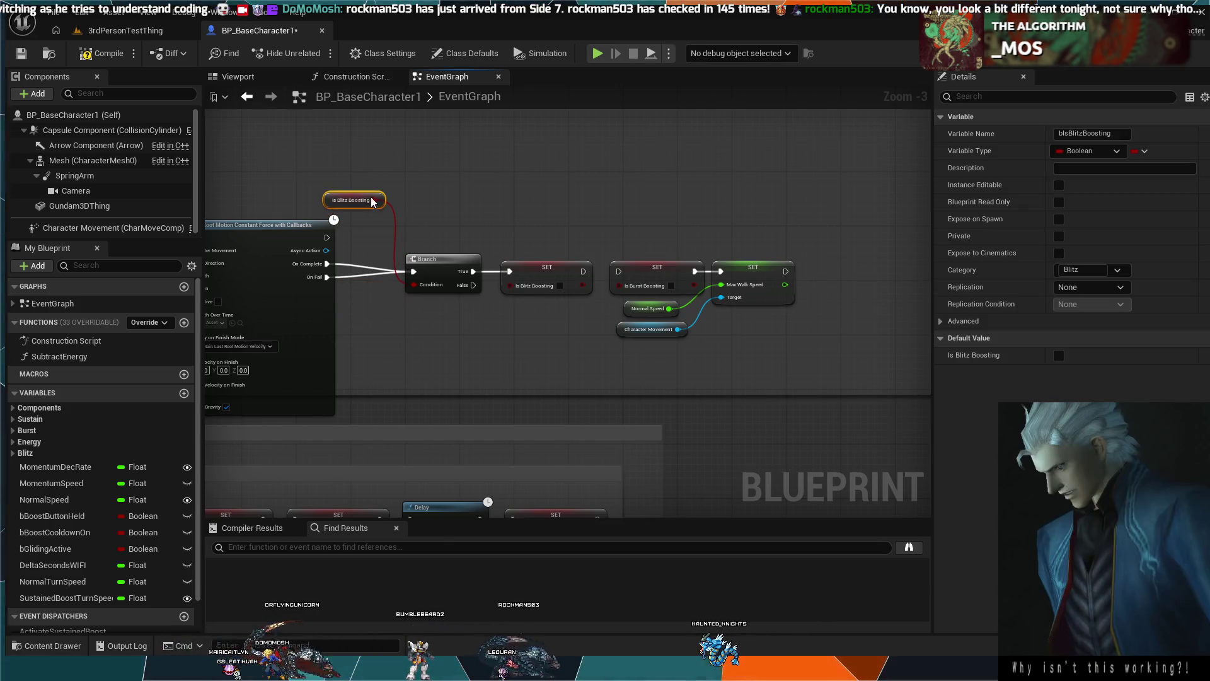
{"action": "left_click_drag", "start_coordinate": [585, 288], "coordinate": [446, 251]}
{"action": "left_click", "coordinate": [447, 262], "text": "ctrl"}
{"action": "left_click", "coordinate": [448, 207]}
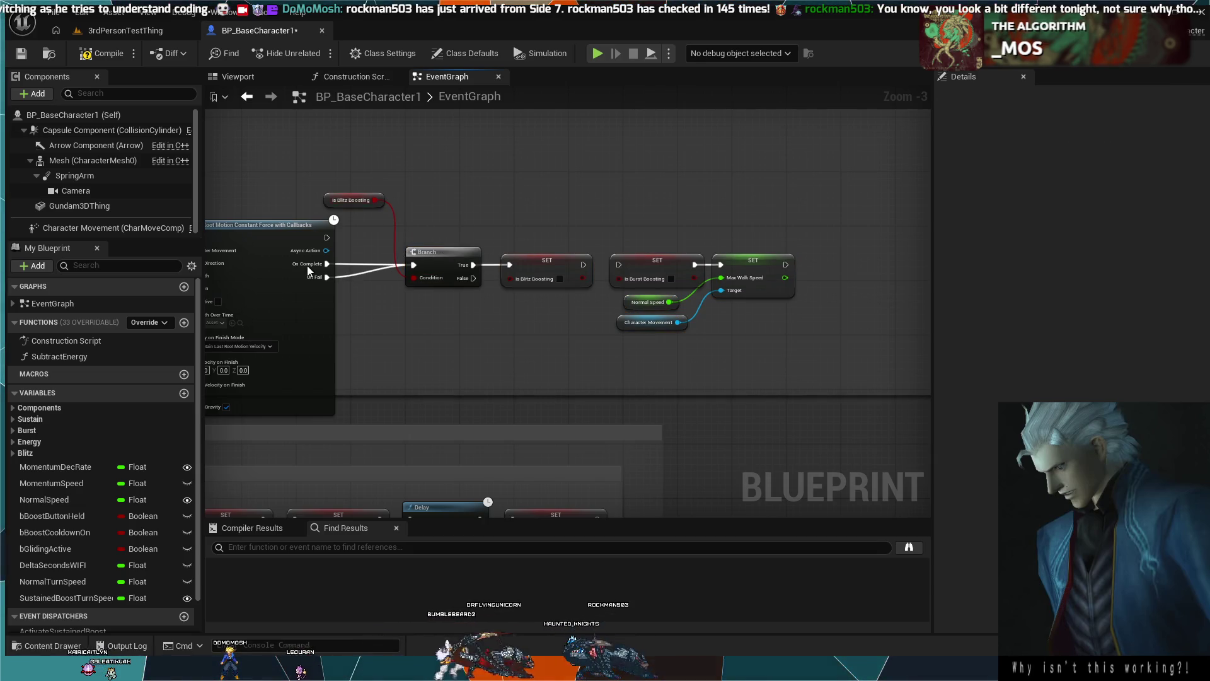
{"action": "left_click", "coordinate": [112, 55]}
{"action": "left_click", "coordinate": [130, 29]}
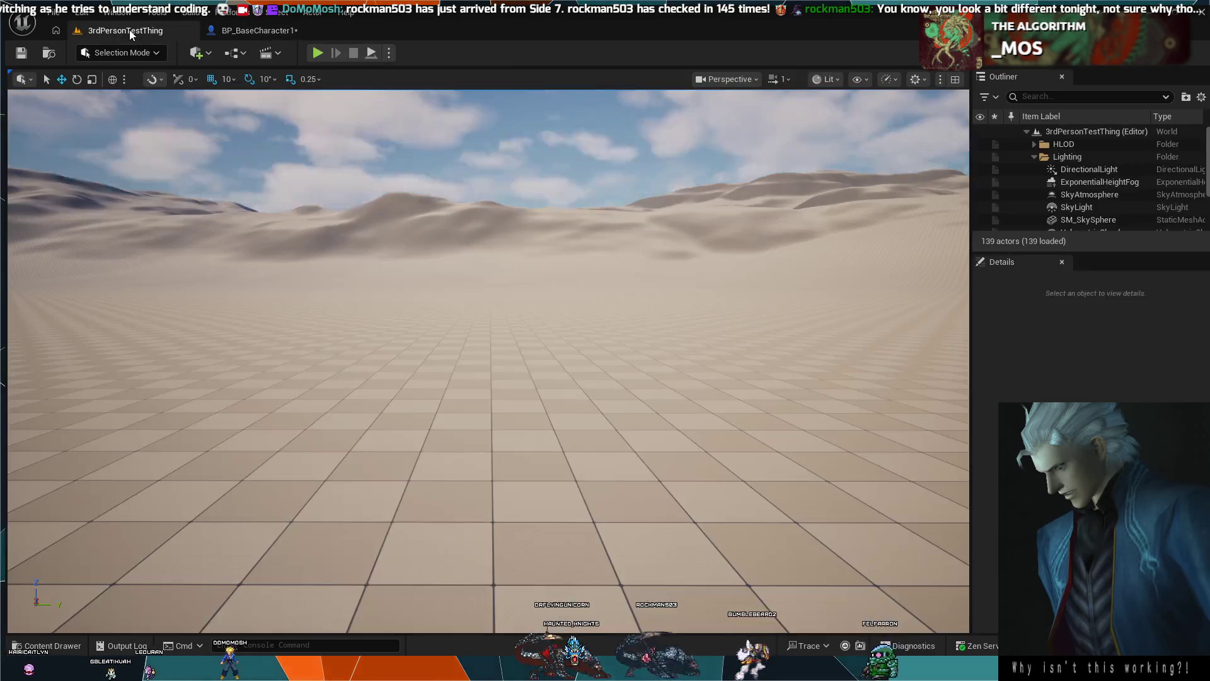
Play-test the boost twice by driving forward with W, then return to BP_BaseCharacter1's EventGraph.
{"action": "left_click", "coordinate": [387, 237]}
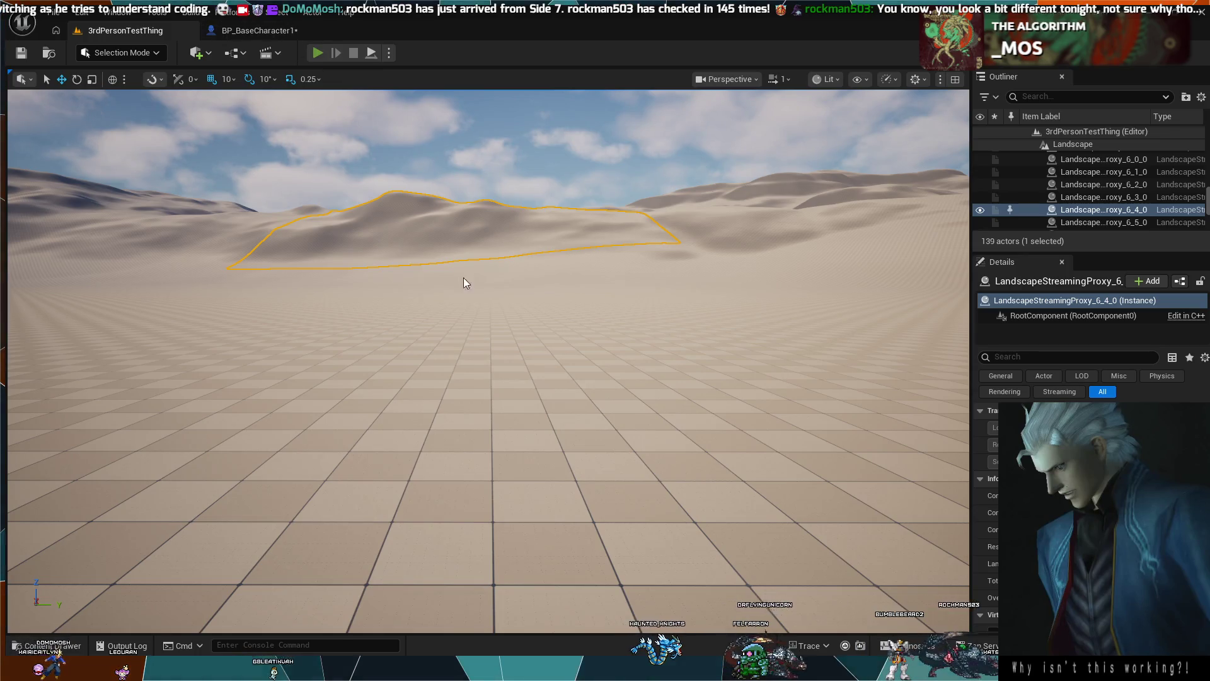
{"action": "key", "text": "alt+p"}
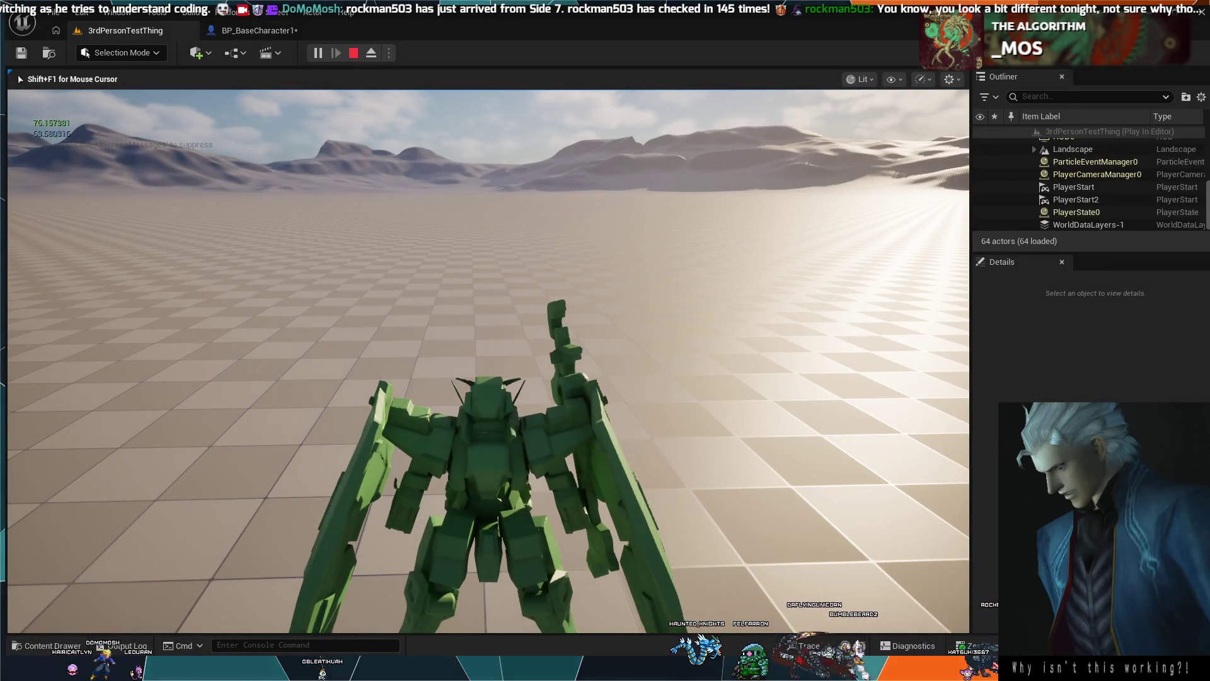
{"action": "key", "text": "w"}
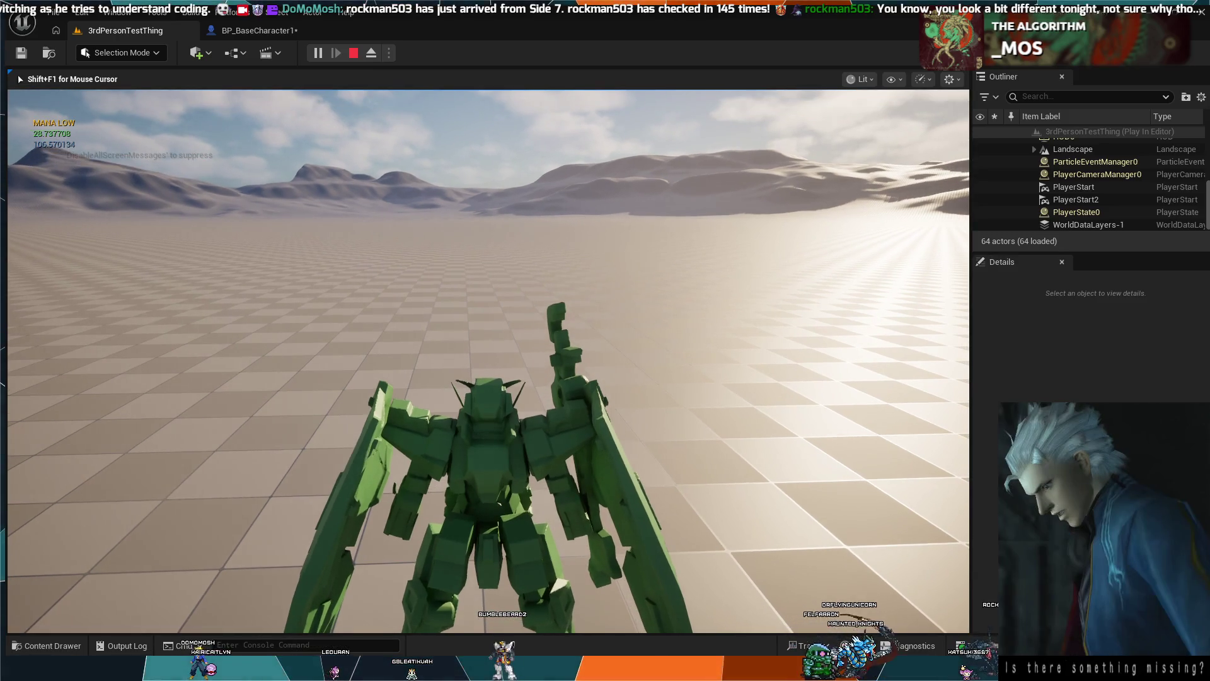
{"action": "key", "text": "Escape"}
{"action": "left_click", "coordinate": [313, 54]}
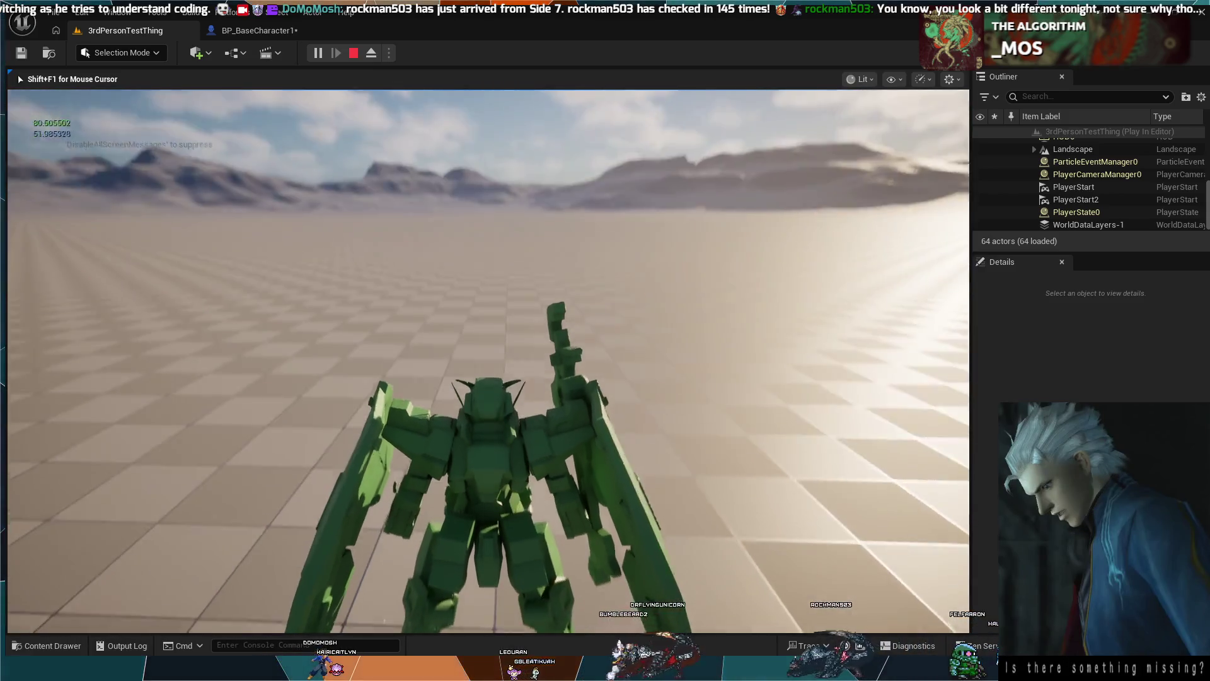
{"action": "key", "text": "w"}
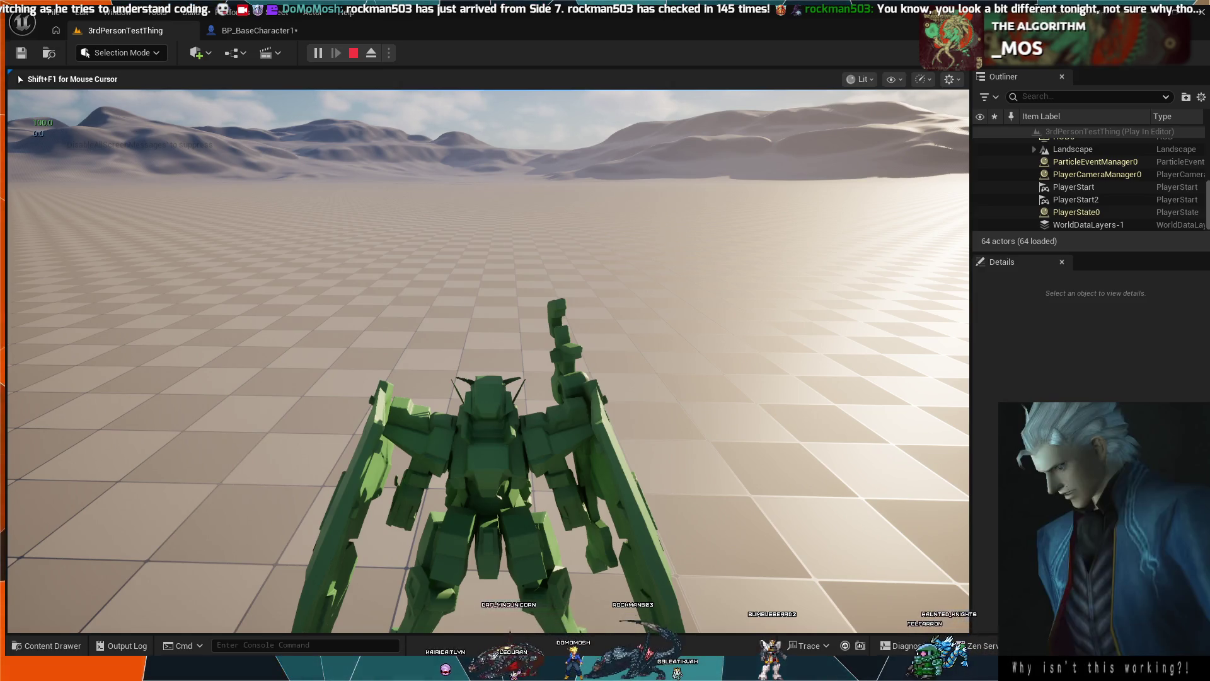
{"action": "key", "text": "Escape"}
{"action": "left_click", "coordinate": [259, 30]}
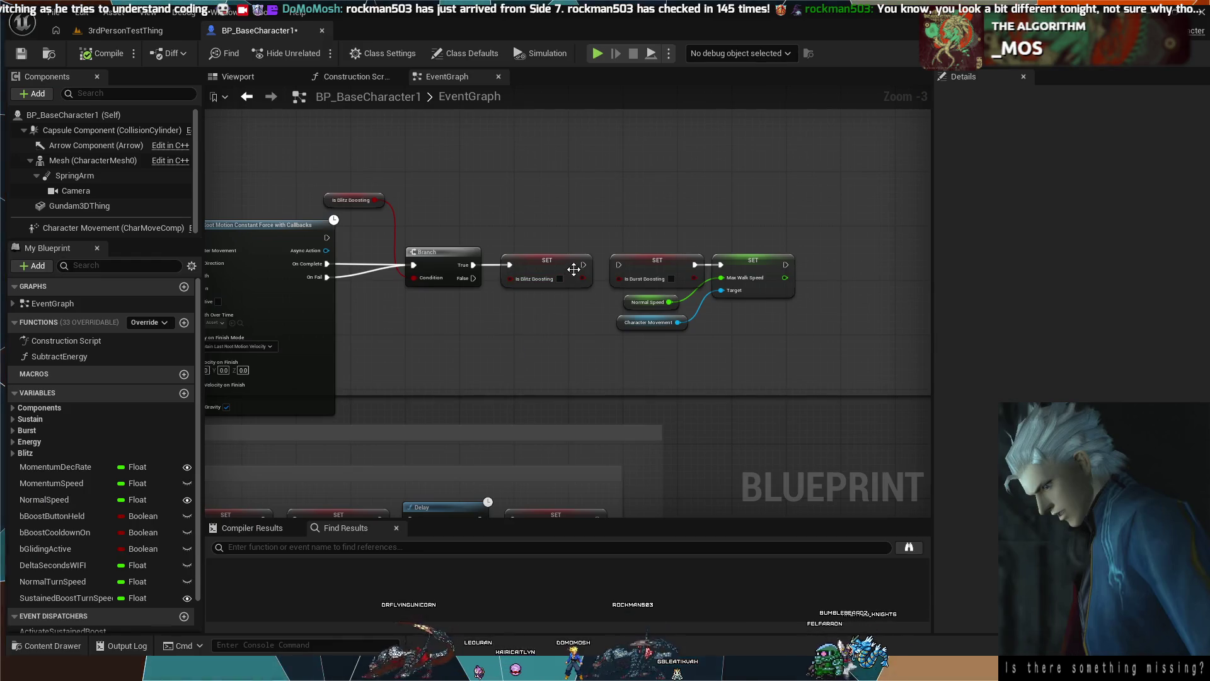
Chain SET Is Blitz Boosting into SET Is Burst Boosting and run a brief simulation.
{"action": "left_click_drag", "start_coordinate": [582, 264], "coordinate": [618, 264]}
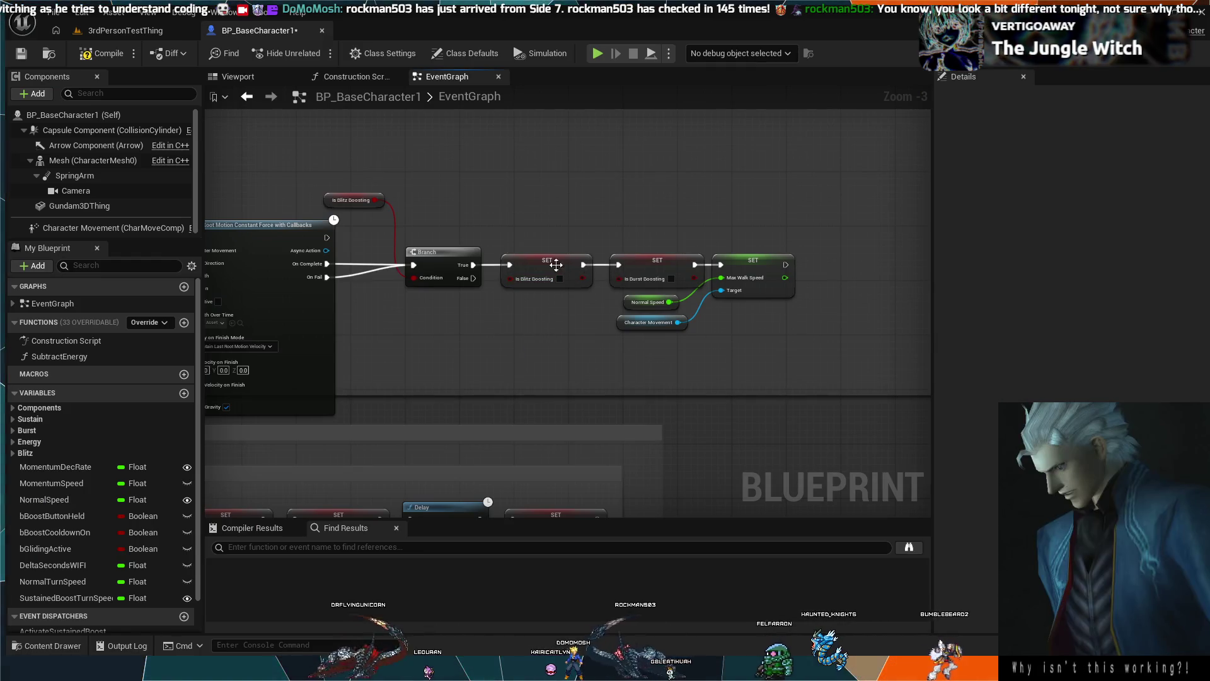
{"action": "left_click", "coordinate": [597, 54]}
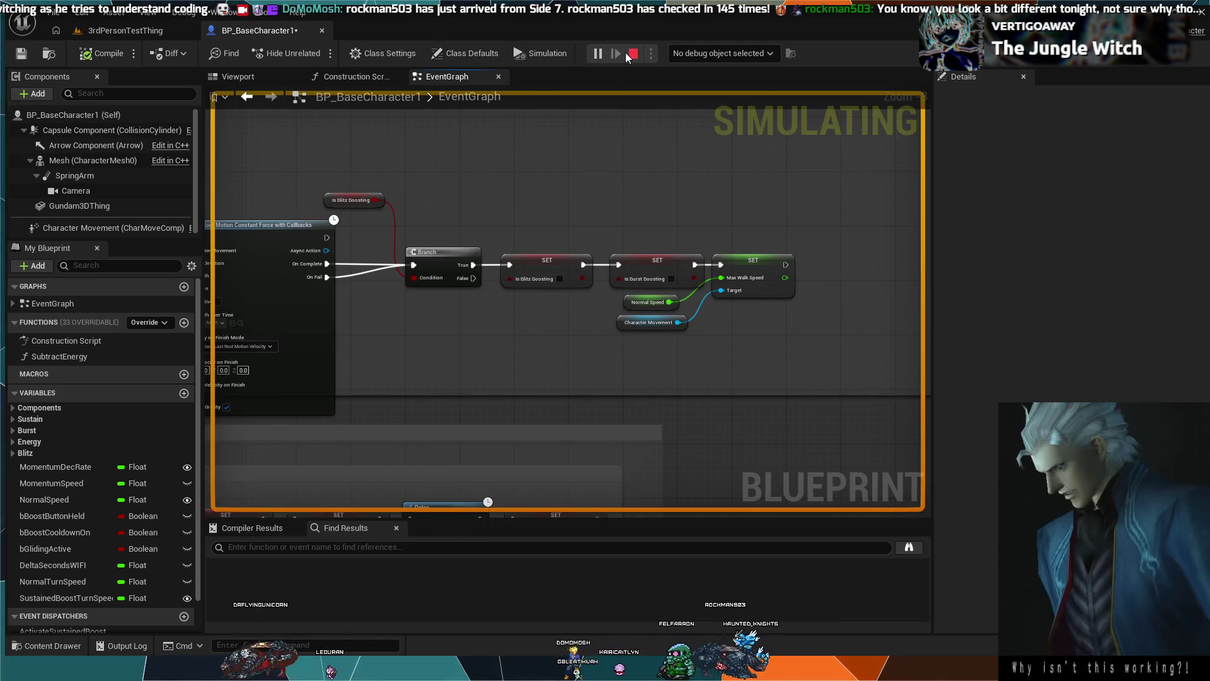
{"action": "left_click", "coordinate": [632, 53]}
{"action": "left_click", "coordinate": [120, 36]}
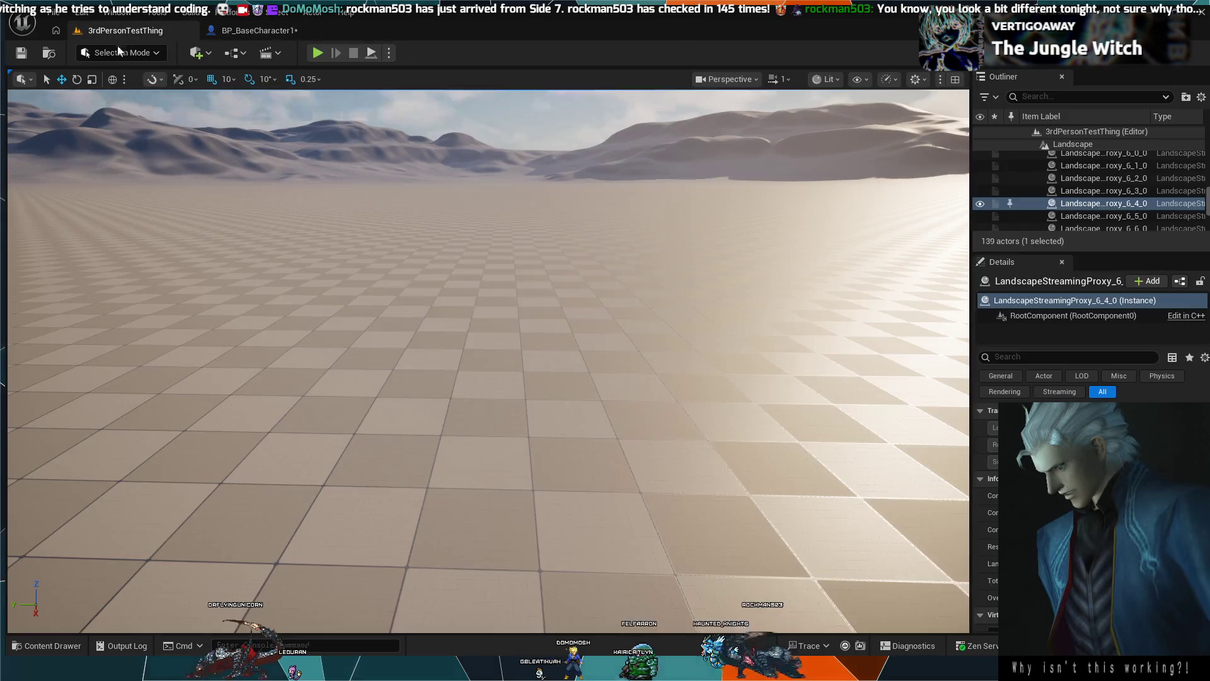
Play-test the level twice, driving the mech forward with W until energy runs low.
{"action": "left_click", "coordinate": [317, 53]}
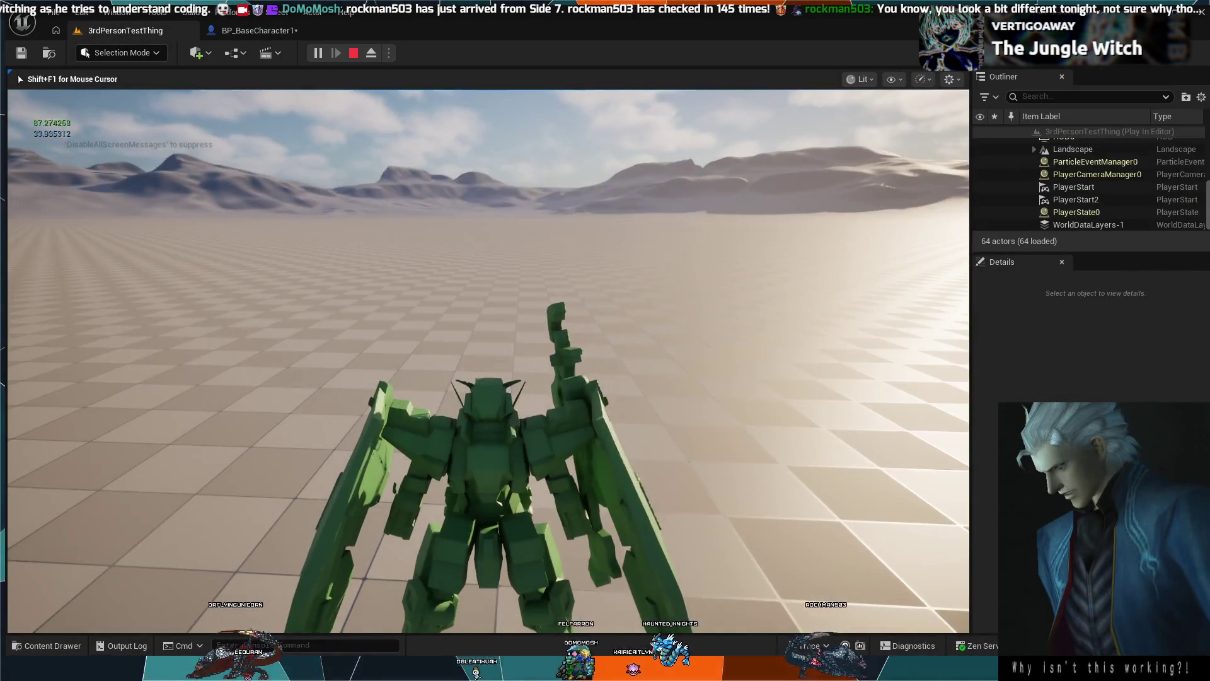
{"action": "key", "text": "w"}
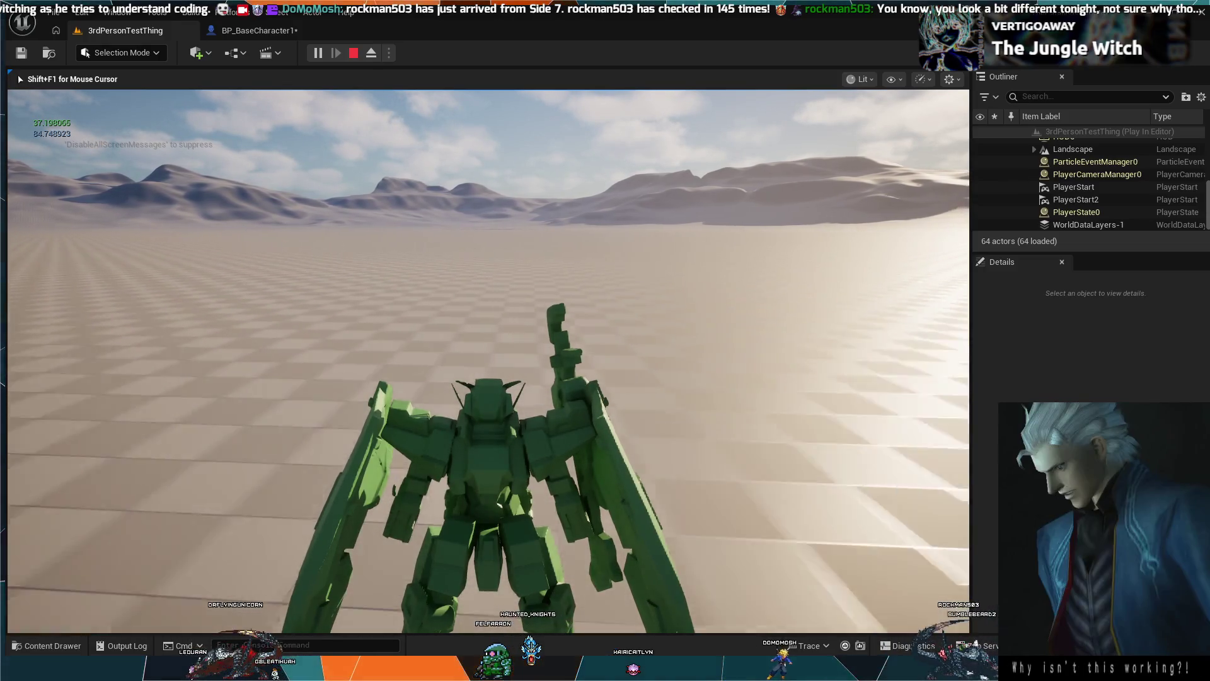
{"action": "key", "text": "w"}
{"action": "key", "text": "shift+F1"}
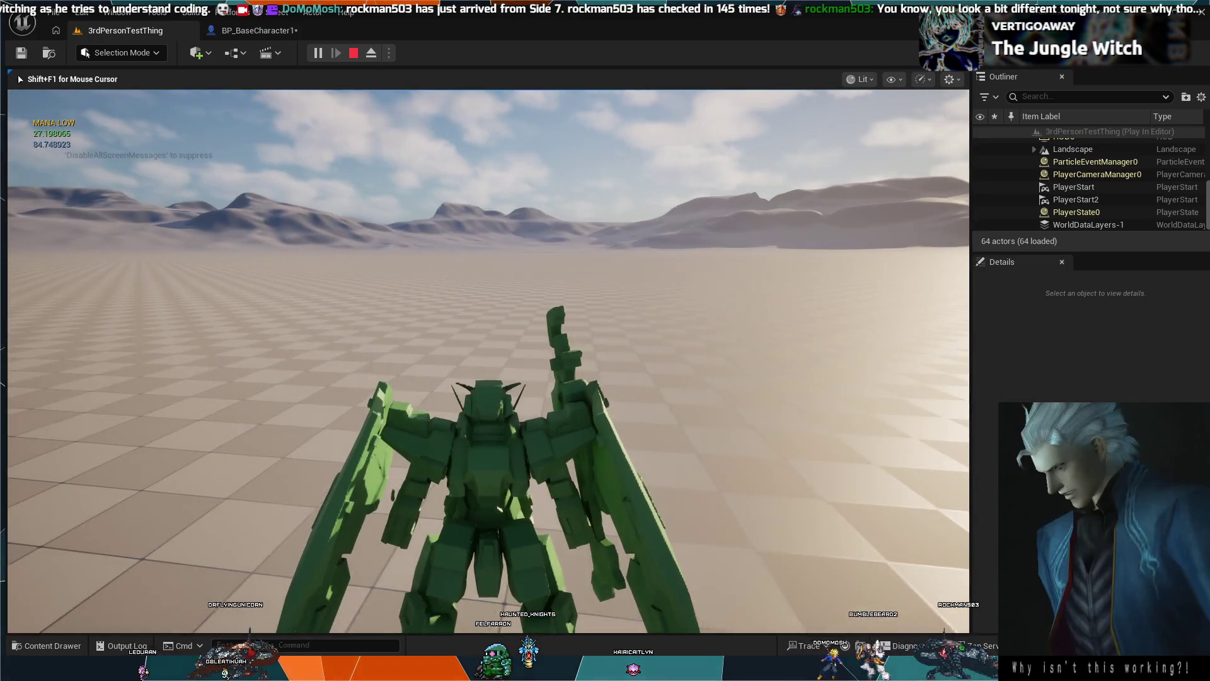
{"action": "key", "text": "Escape"}
{"action": "left_click", "coordinate": [318, 55]}
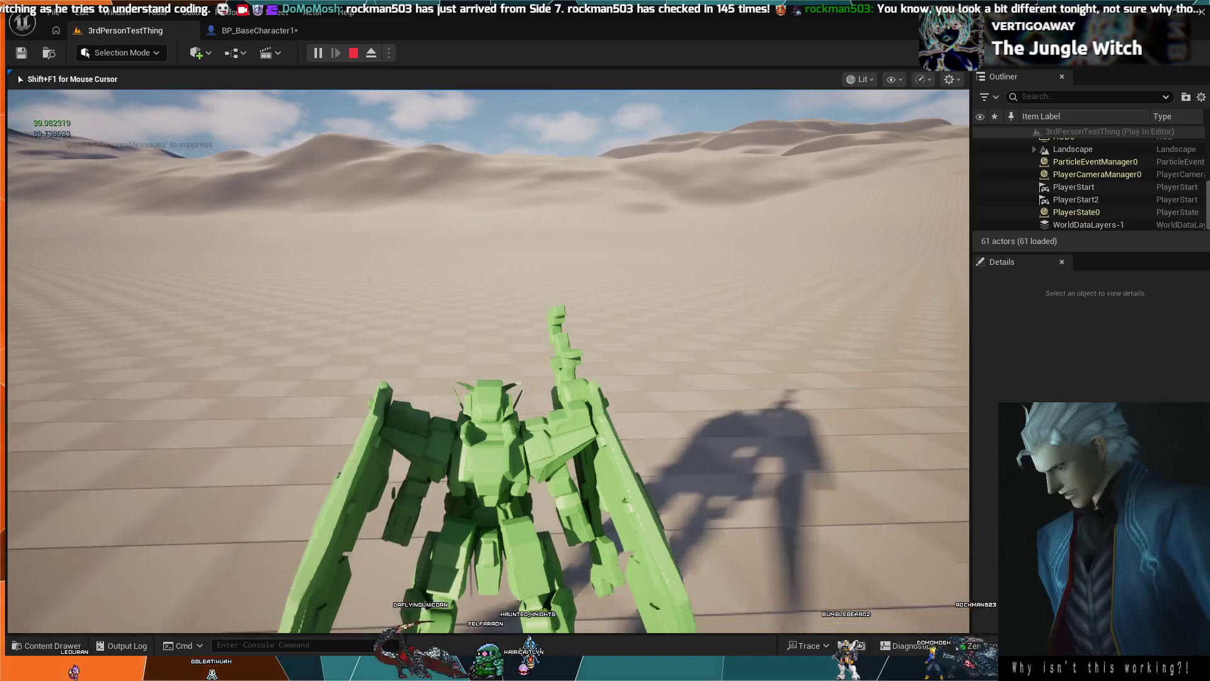
{"action": "key", "text": "w"}
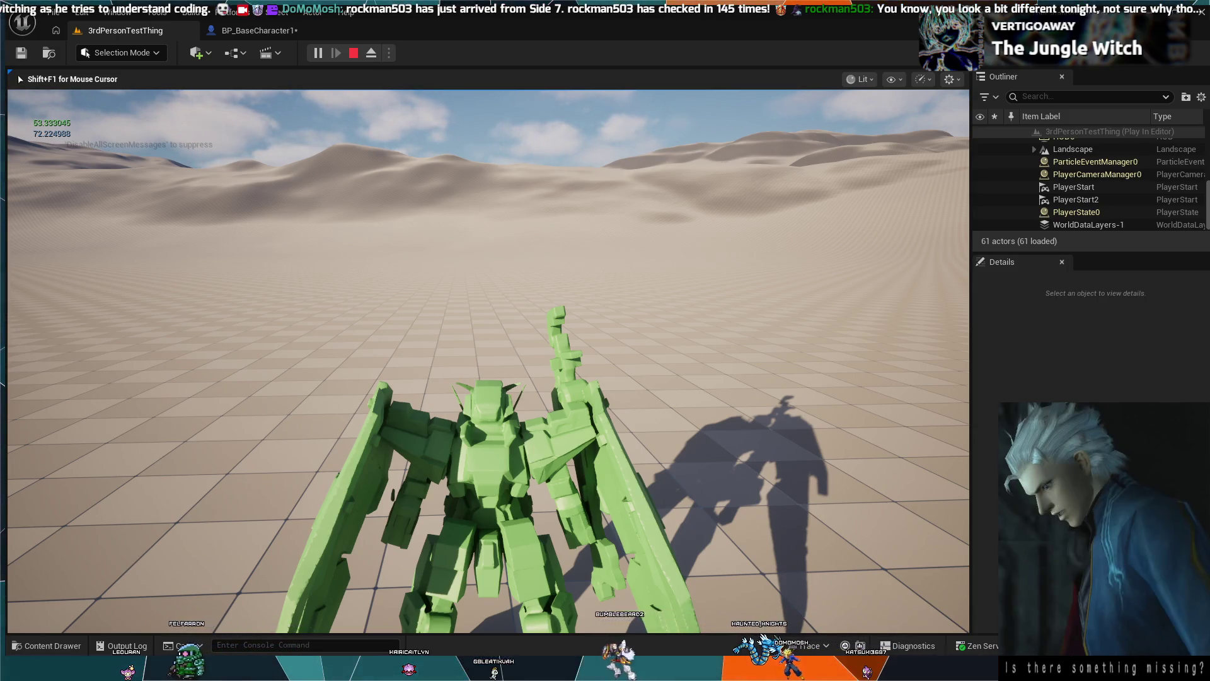
{"action": "key", "text": "Escape"}
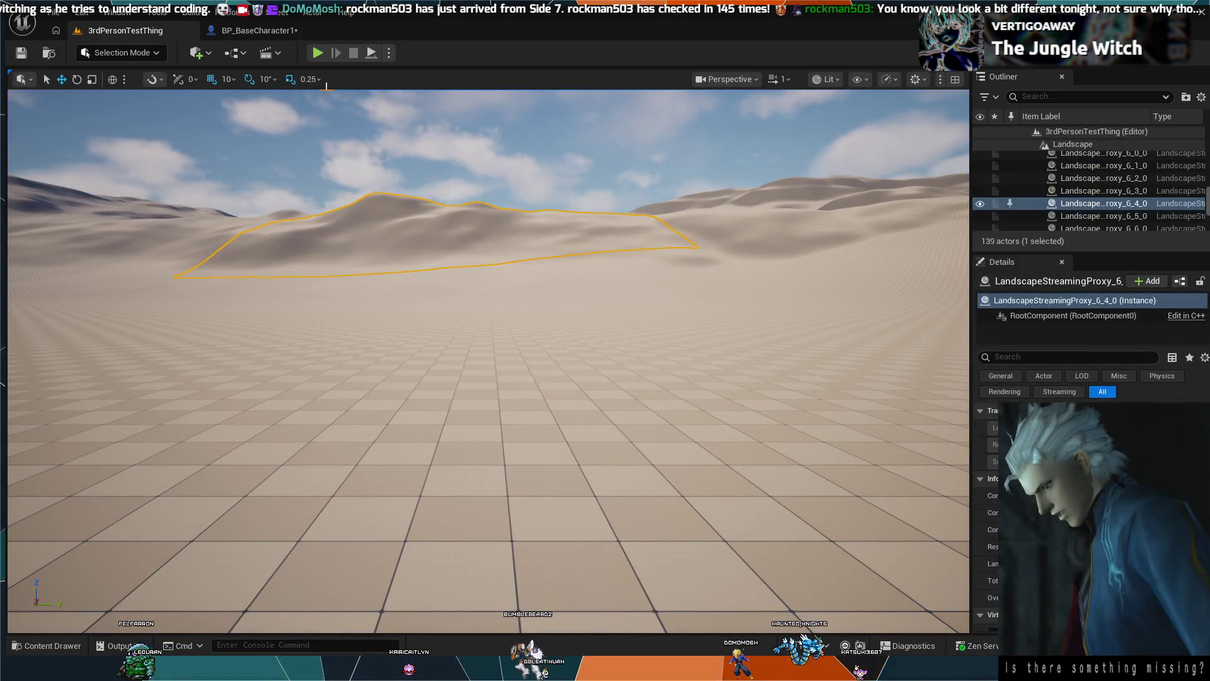
{"action": "left_click", "coordinate": [318, 53]}
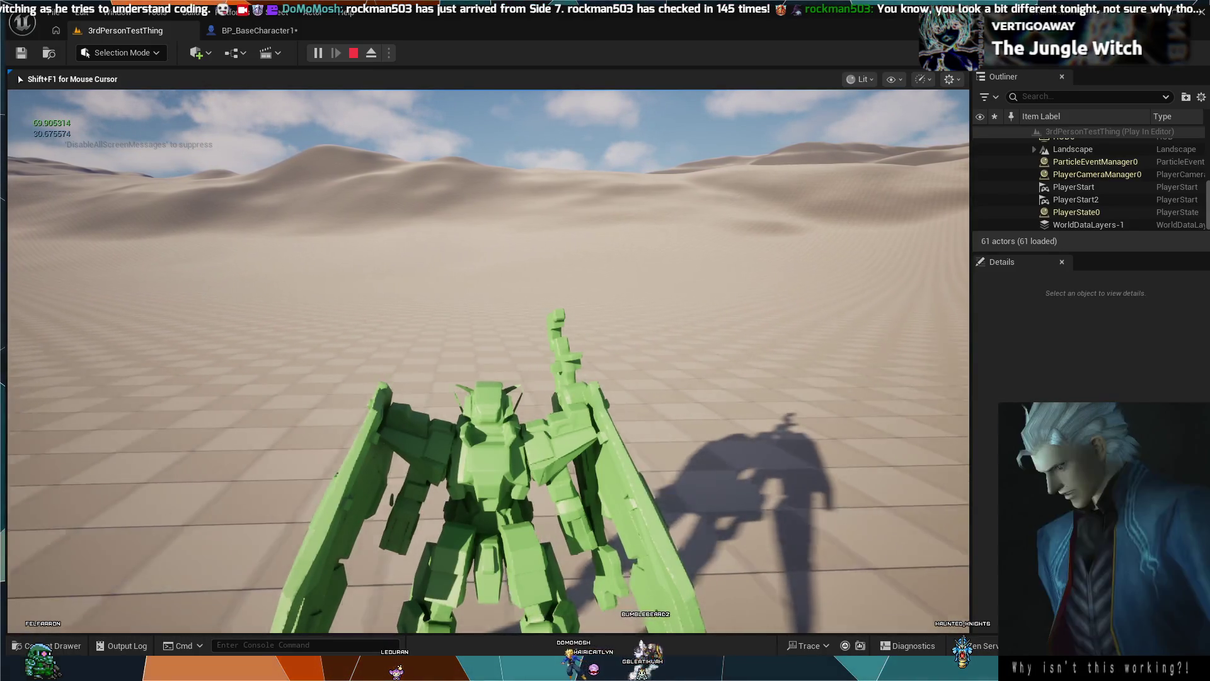
{"action": "key", "text": "Escape"}
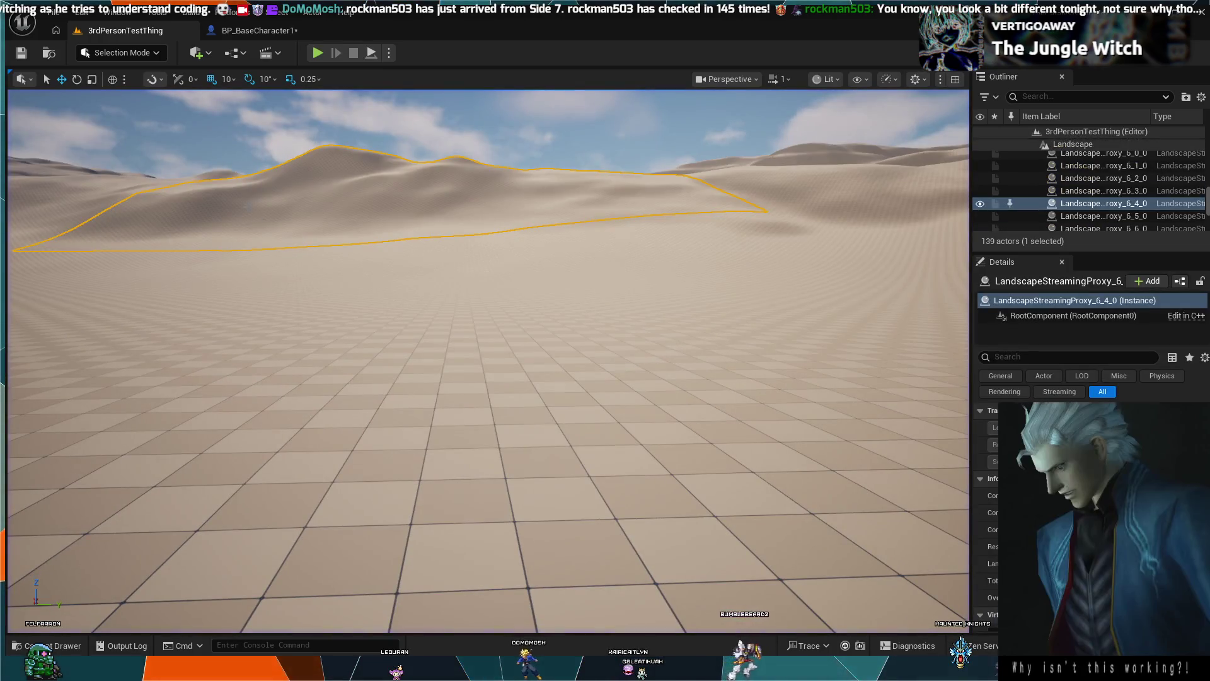
{"action": "key", "text": "alt+p"}
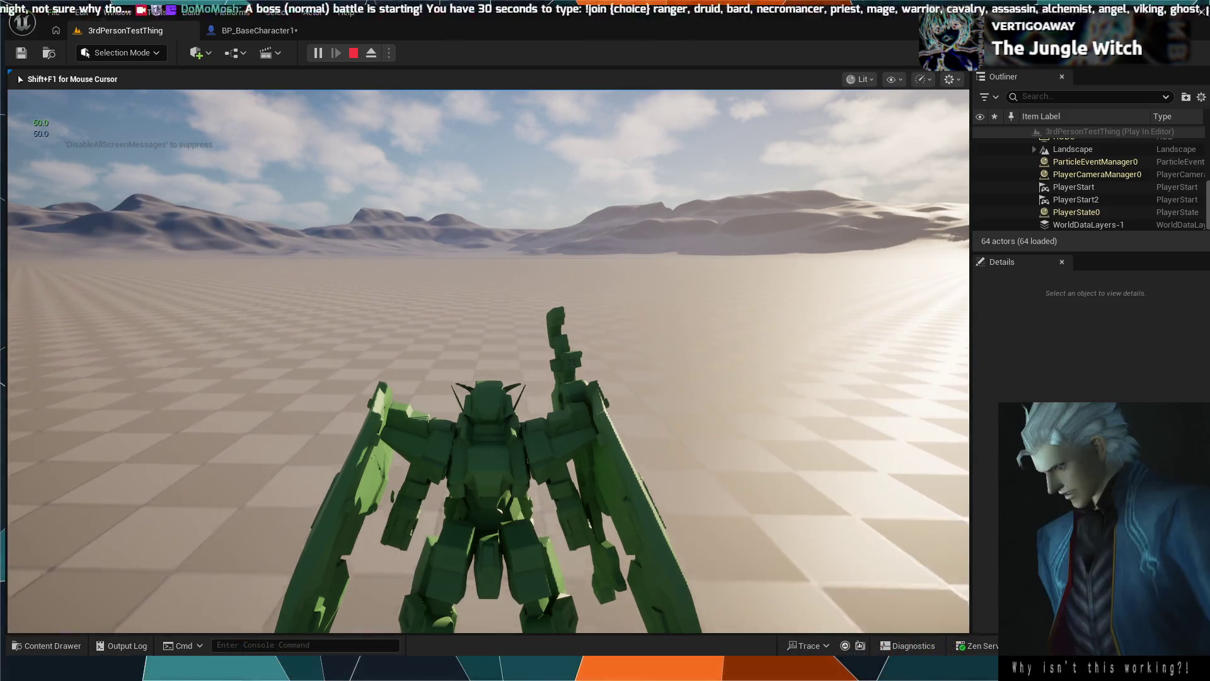
{"action": "key", "text": "Escape"}
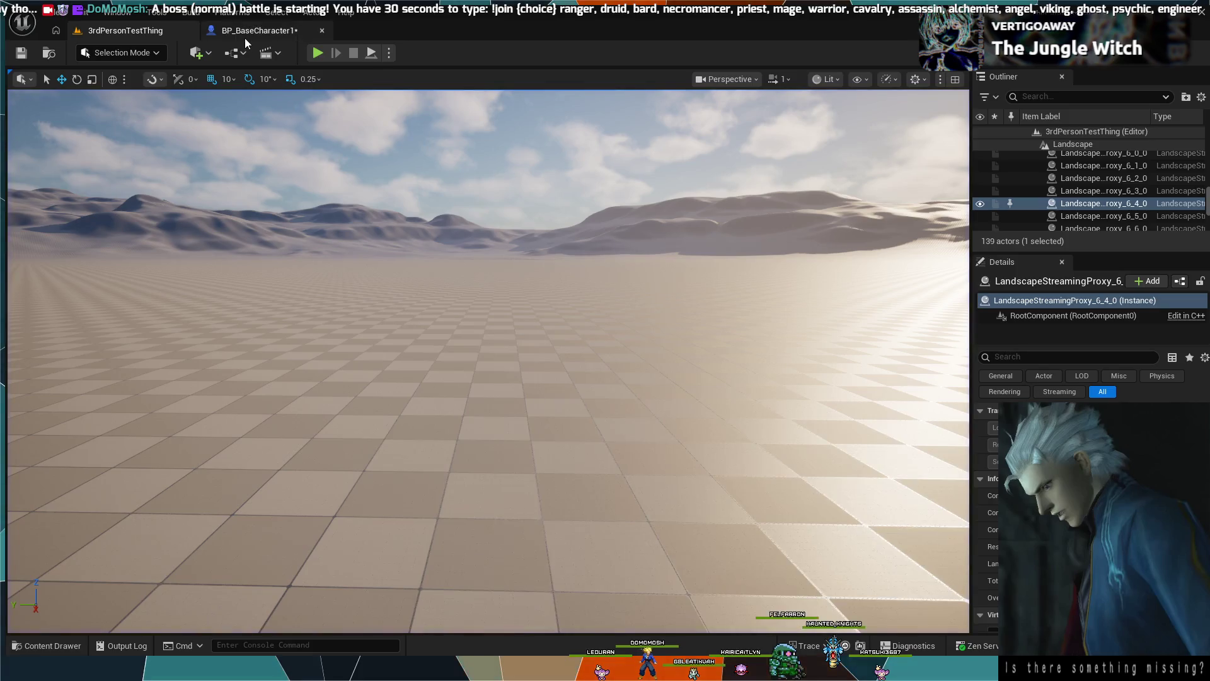
Undo three edits in BP_BaseCharacter1 to remove the Is Blitz Boosting Branch and its SET.
{"action": "left_click", "coordinate": [245, 37]}
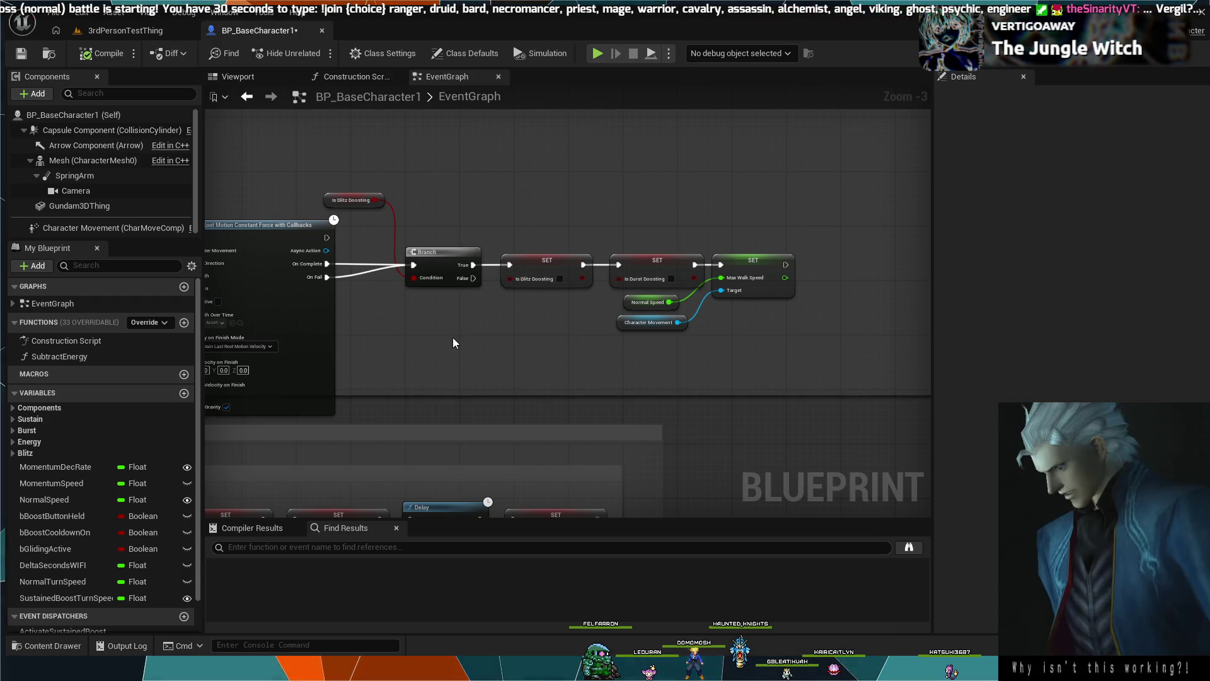
{"action": "left_click_drag", "start_coordinate": [452, 338], "coordinate": [569, 364]}
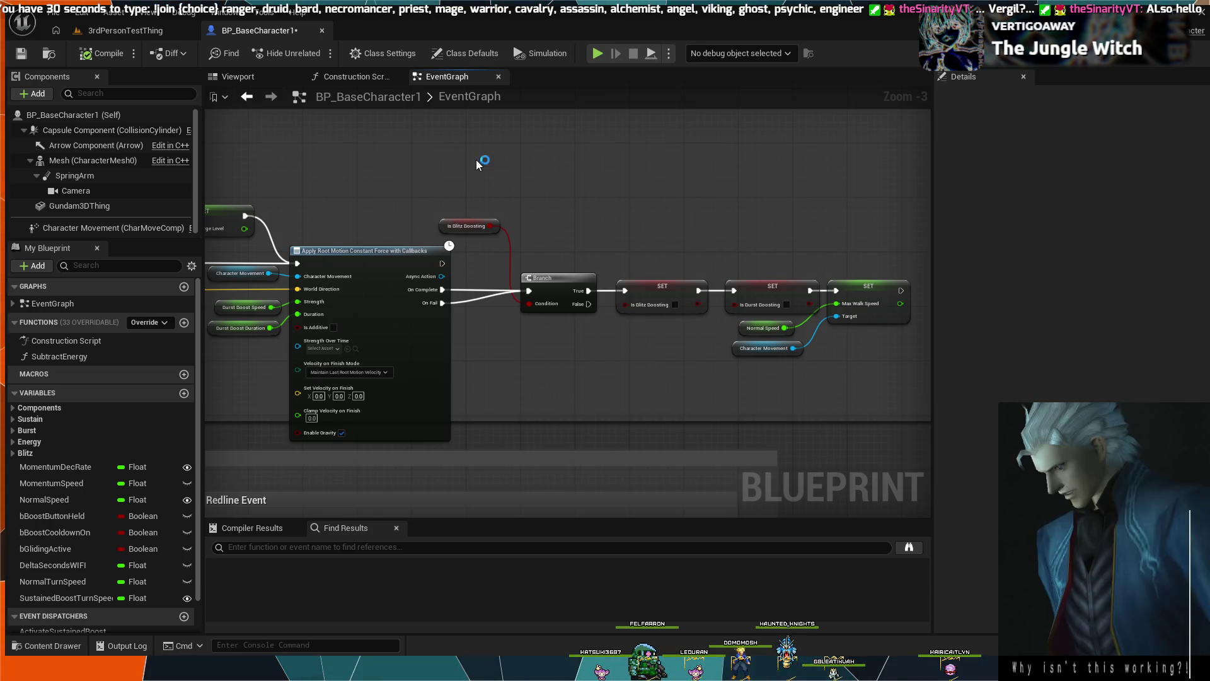
{"action": "mouse_move", "coordinate": [477, 160]}
{"action": "left_mouse_down"}
{"action": "mouse_move", "coordinate": [577, 340]}
{"action": "mouse_move", "coordinate": [630, 343]}
{"action": "left_mouse_up"}
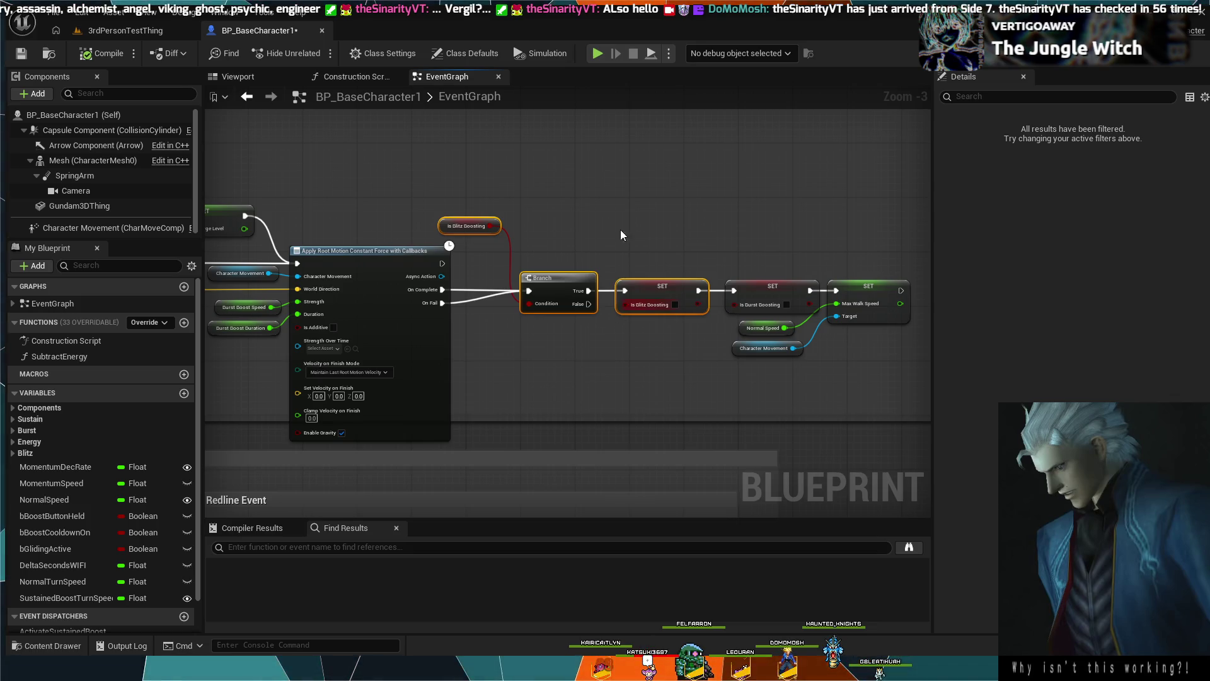
{"action": "left_click", "coordinate": [595, 195]}
{"action": "key", "text": "ctrl+z"}
{"action": "key", "text": "ctrl+z"}
{"action": "key", "text": "ctrl+z"}
{"action": "key", "text": "ctrl+z"}
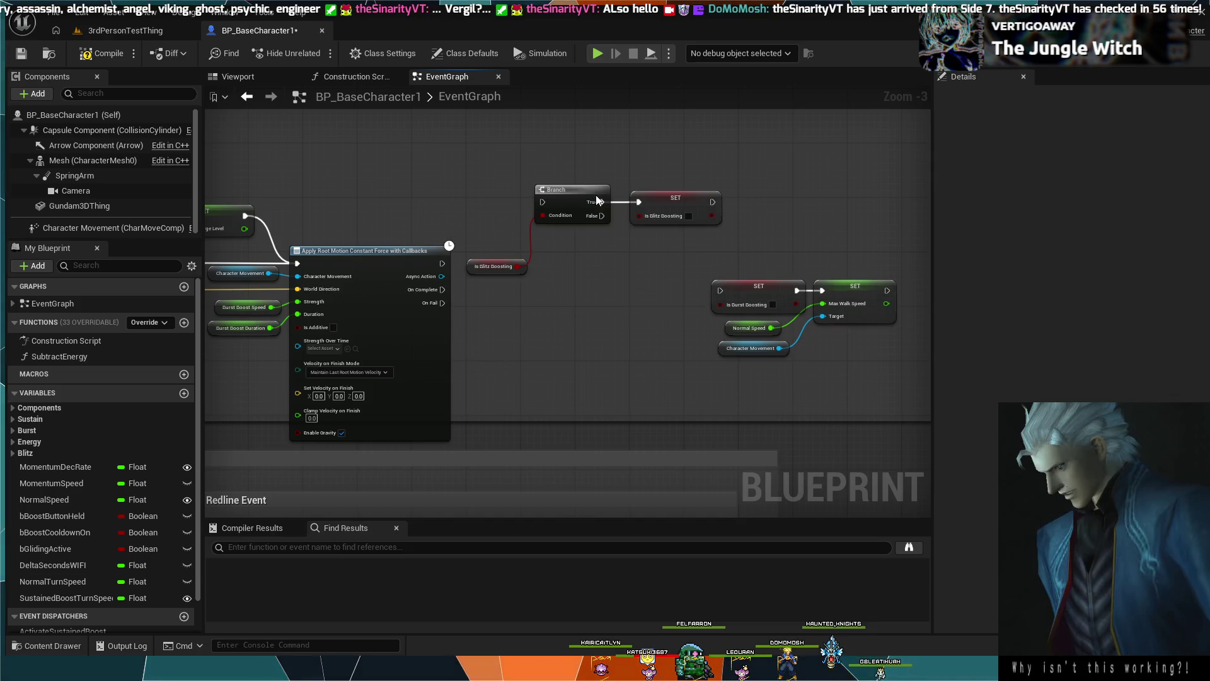
{"action": "key", "text": "ctrl+z"}
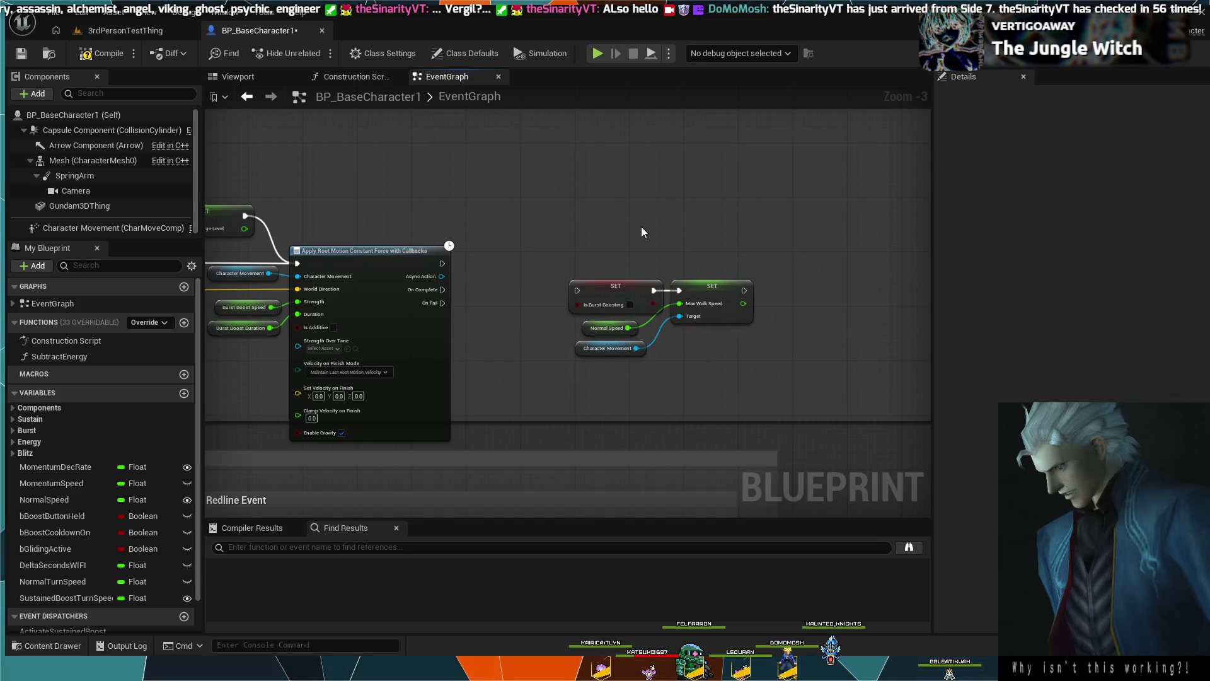
{"action": "key", "text": "ctrl+z"}
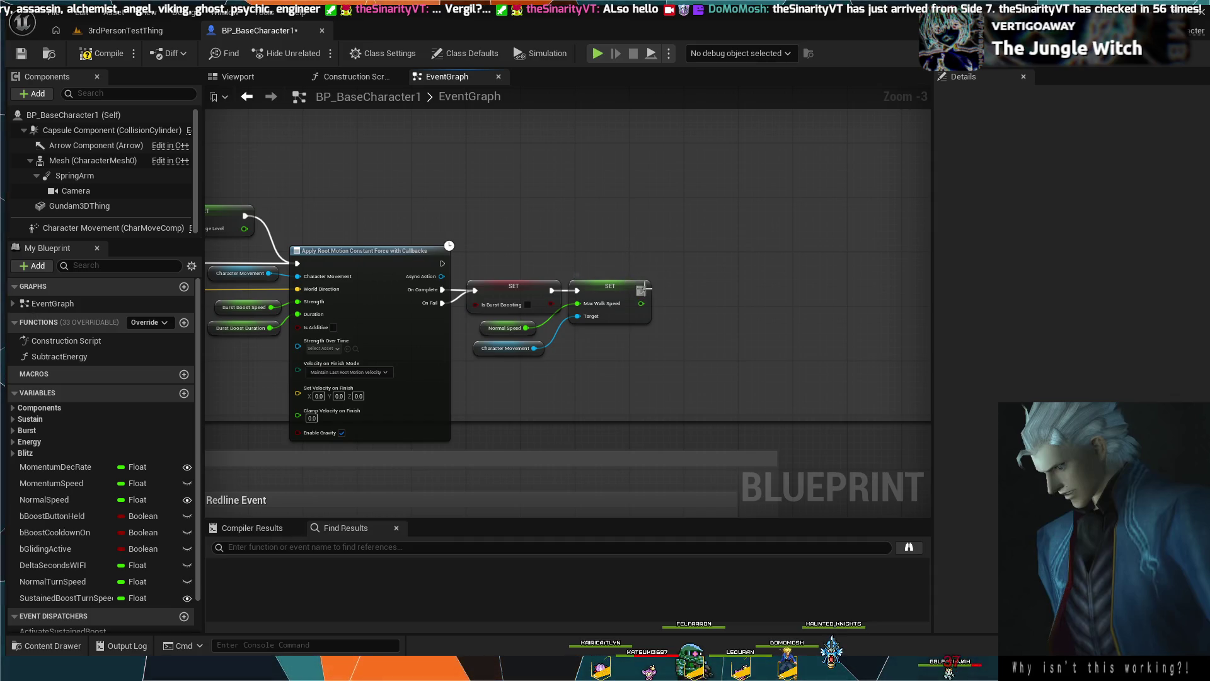
Append a SET Is Blitz Boosting node after SET Max Walk Speed and start simulating.
{"action": "left_click_drag", "start_coordinate": [689, 285], "coordinate": [723, 276]}
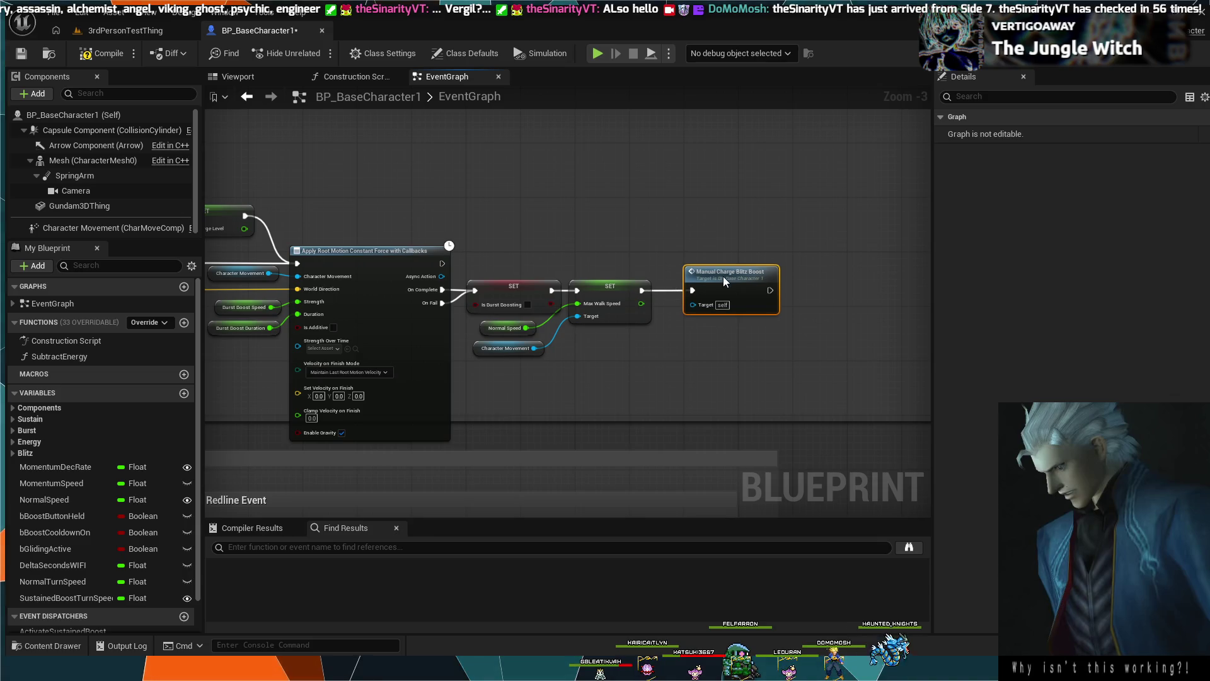
{"action": "left_click", "coordinate": [717, 237]}
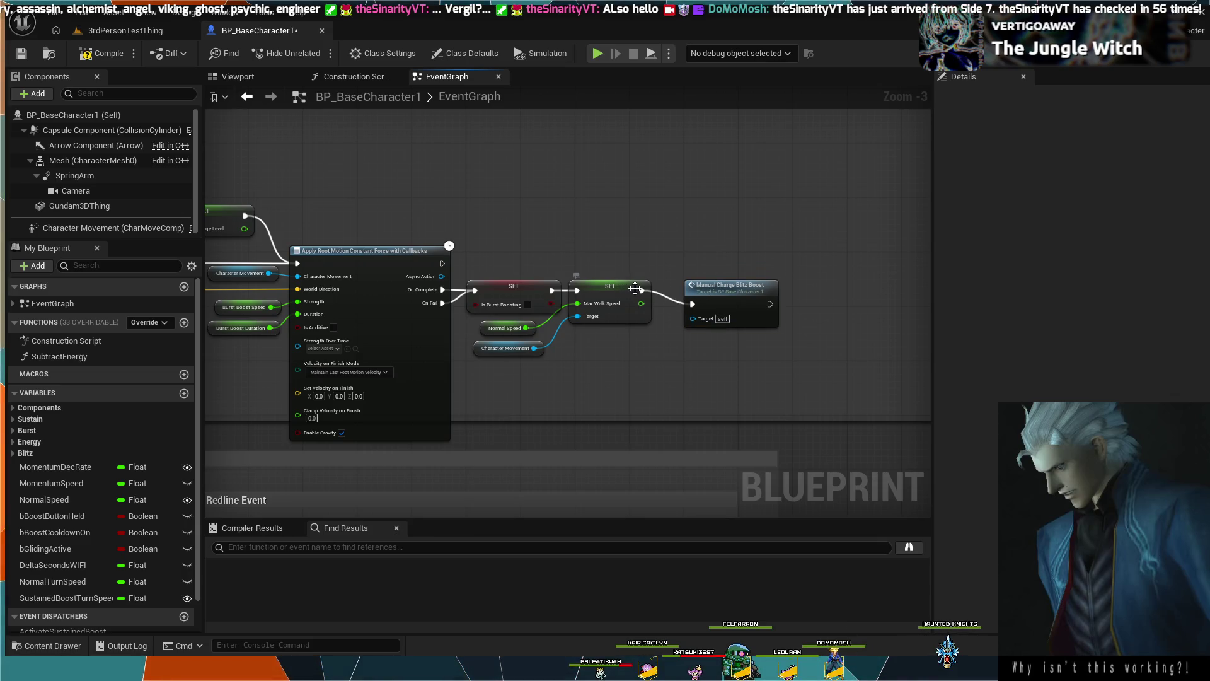
{"action": "key", "text": "ctrl+z"}
{"action": "left_click_drag", "start_coordinate": [643, 290], "coordinate": [653, 288]}
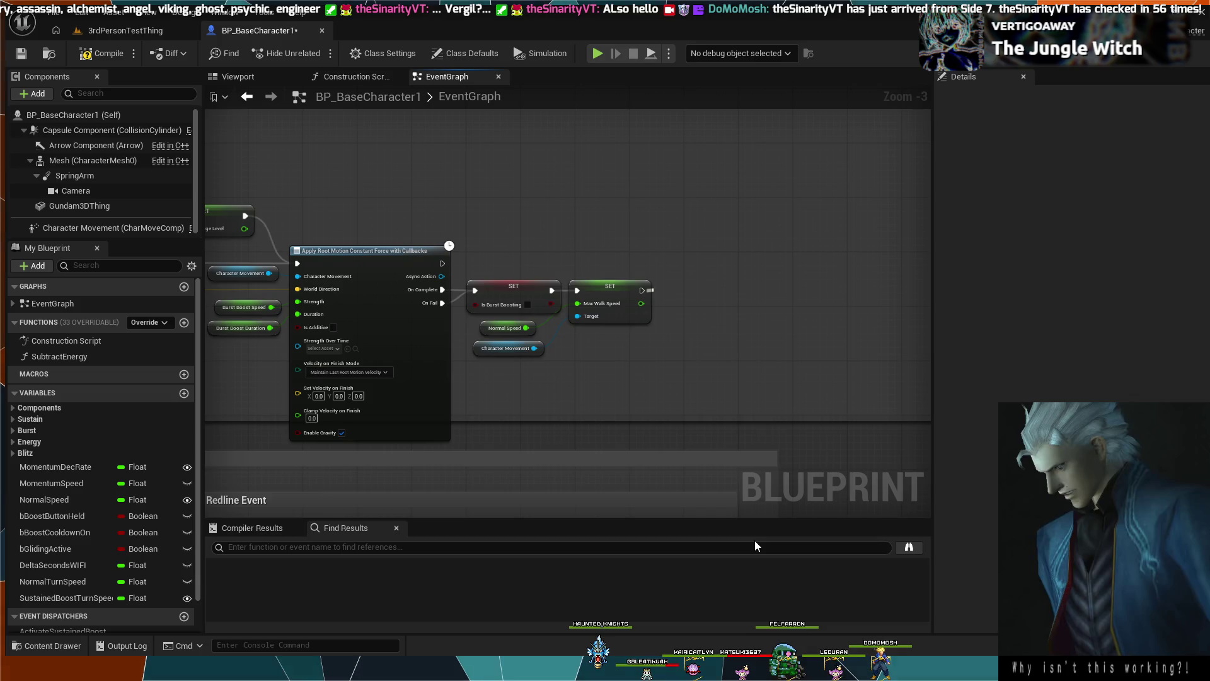
{"action": "left_click", "coordinate": [714, 334]}
{"action": "left_click_drag", "start_coordinate": [696, 300], "coordinate": [717, 292]}
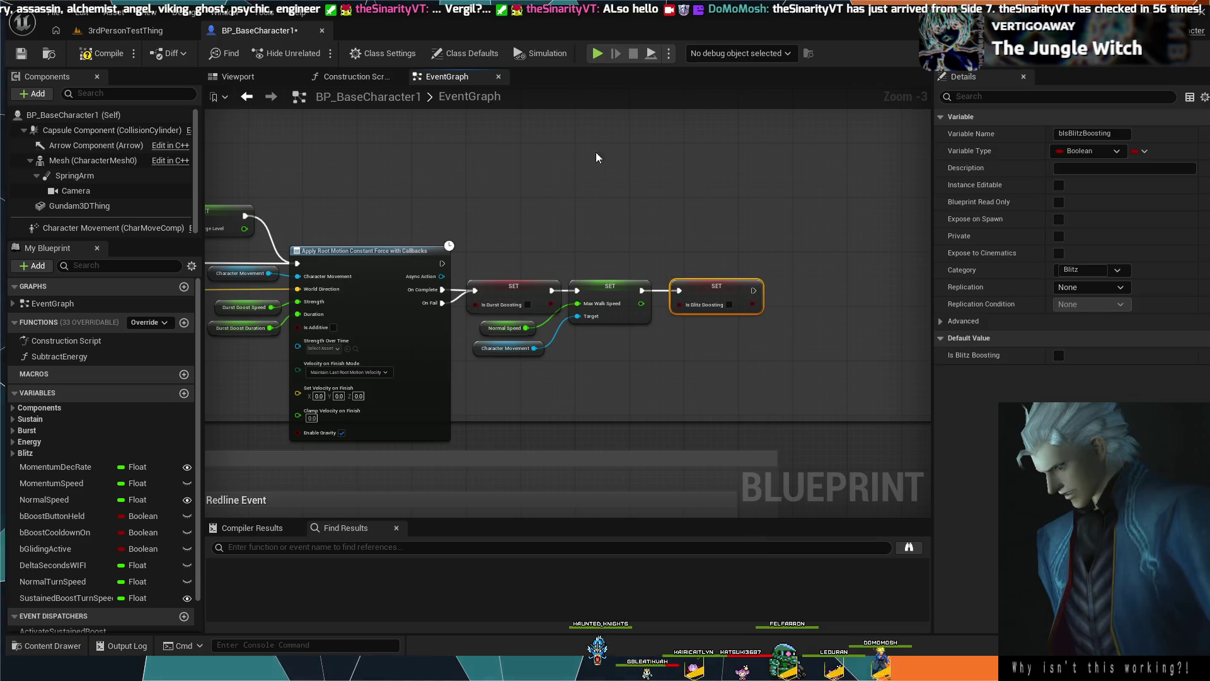
{"action": "left_click", "coordinate": [560, 56]}
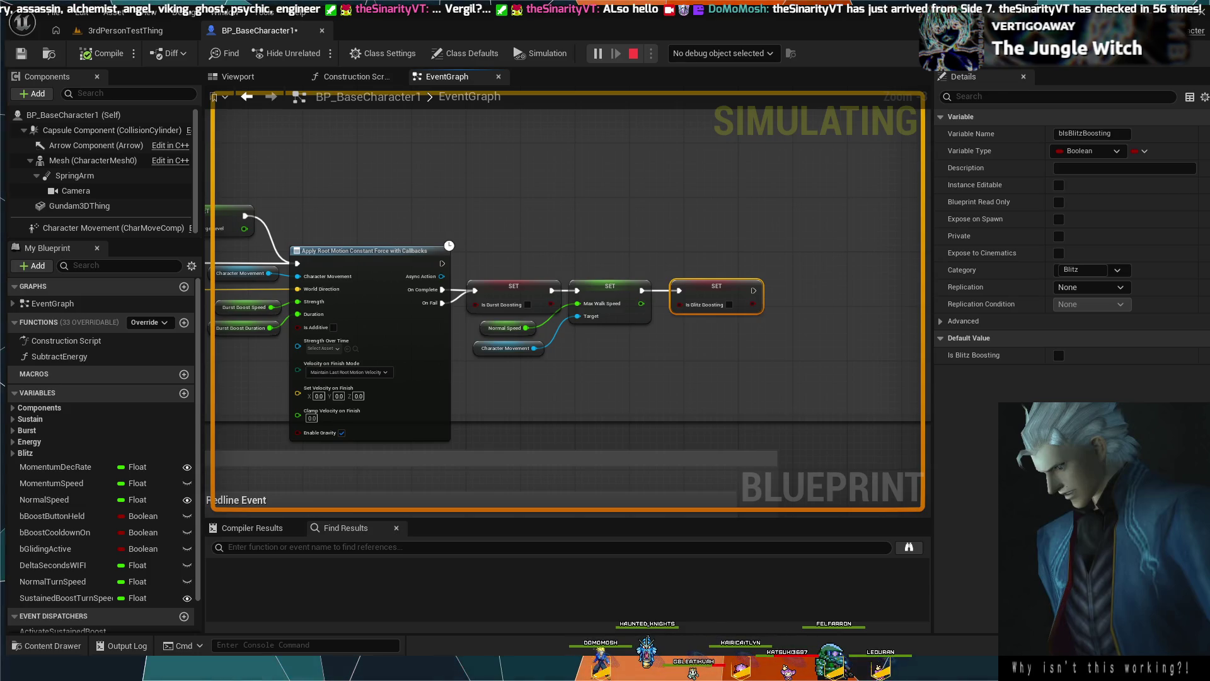
Stop the simulation, visit the 3rdPersonTestThing level, then return to BP_BaseCharacter1's graph.
{"action": "left_click", "coordinate": [633, 53]}
{"action": "left_click", "coordinate": [119, 30]}
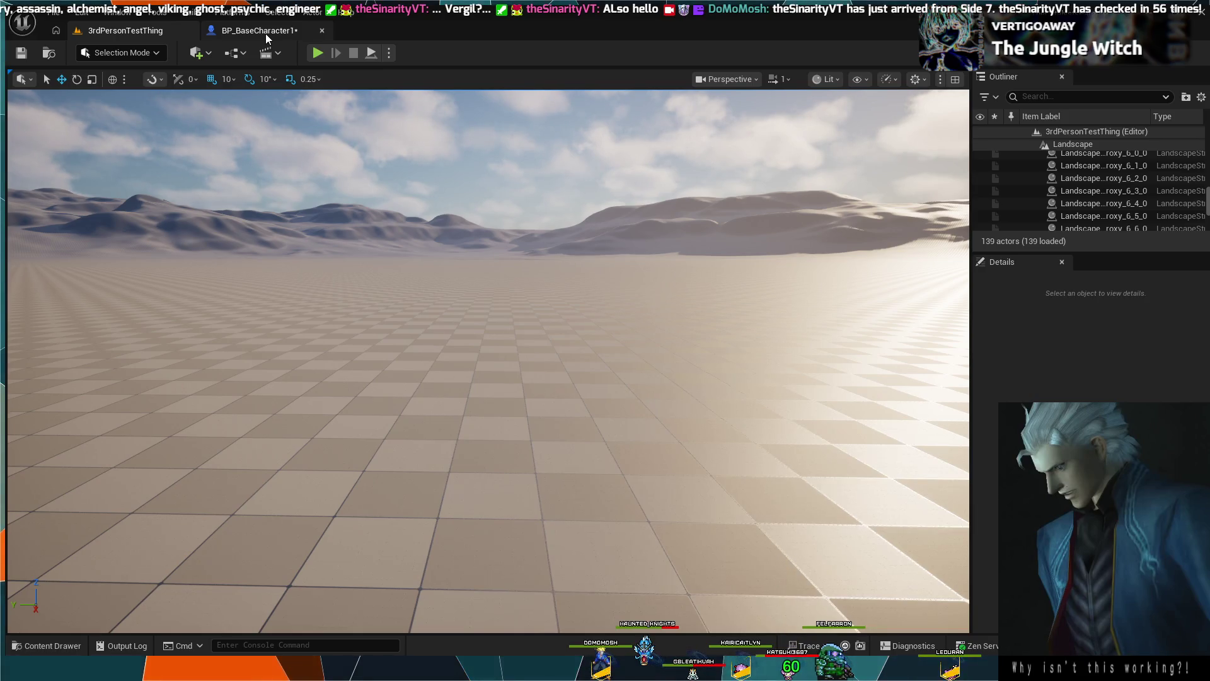
{"action": "left_click", "coordinate": [265, 33]}
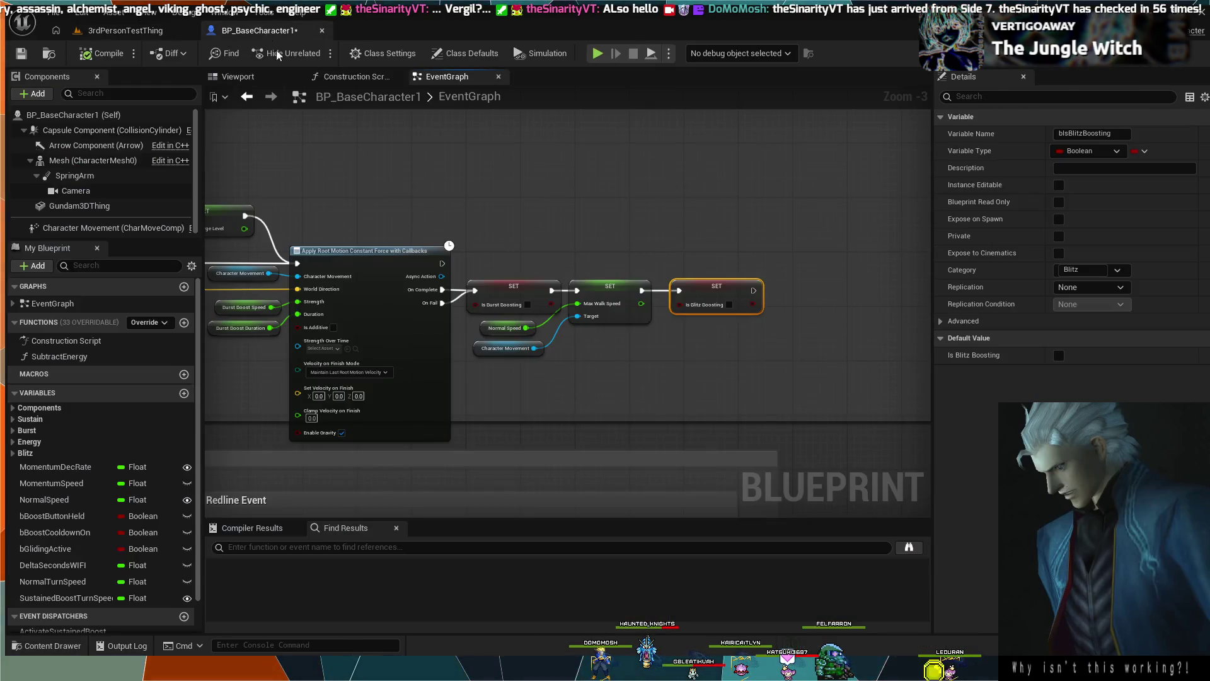
Select the movement-input and energy check nodes.
{"action": "scroll", "coordinate": [630, 315], "scroll_direction": "down", "scroll_amount": 5}
{"action": "scroll", "coordinate": [795, 384], "scroll_direction": "up", "scroll_amount": 4}
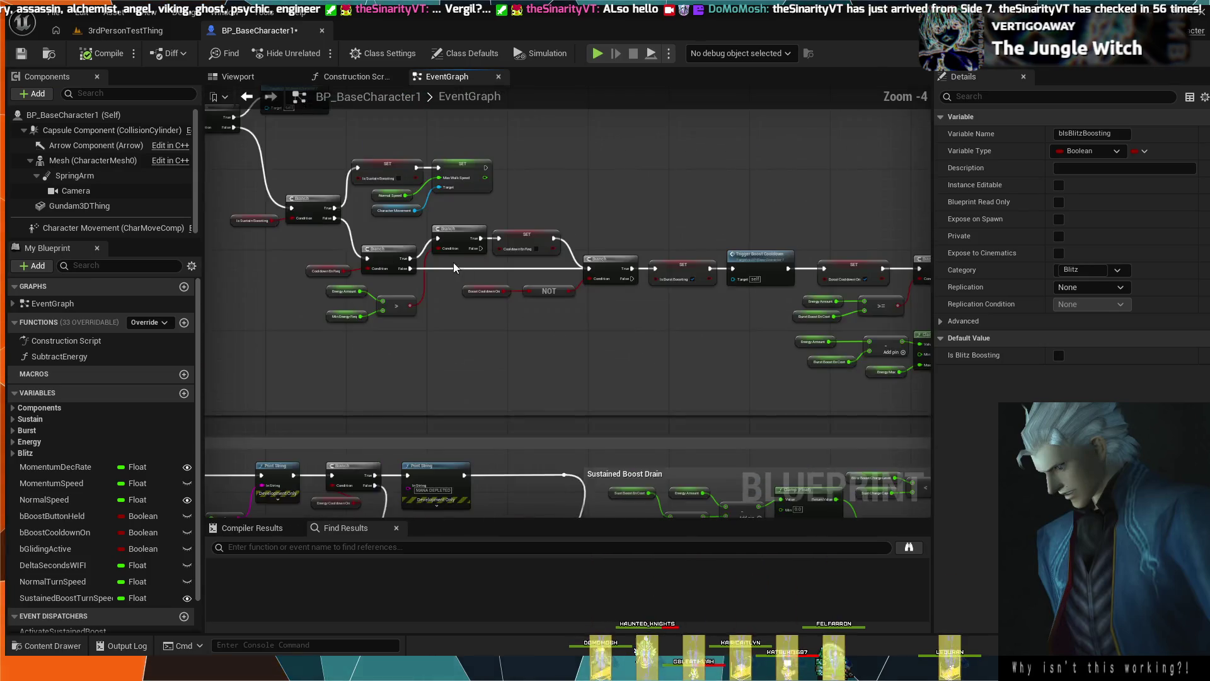
{"action": "scroll", "coordinate": [795, 384], "scroll_direction": "up", "scroll_amount": 3}
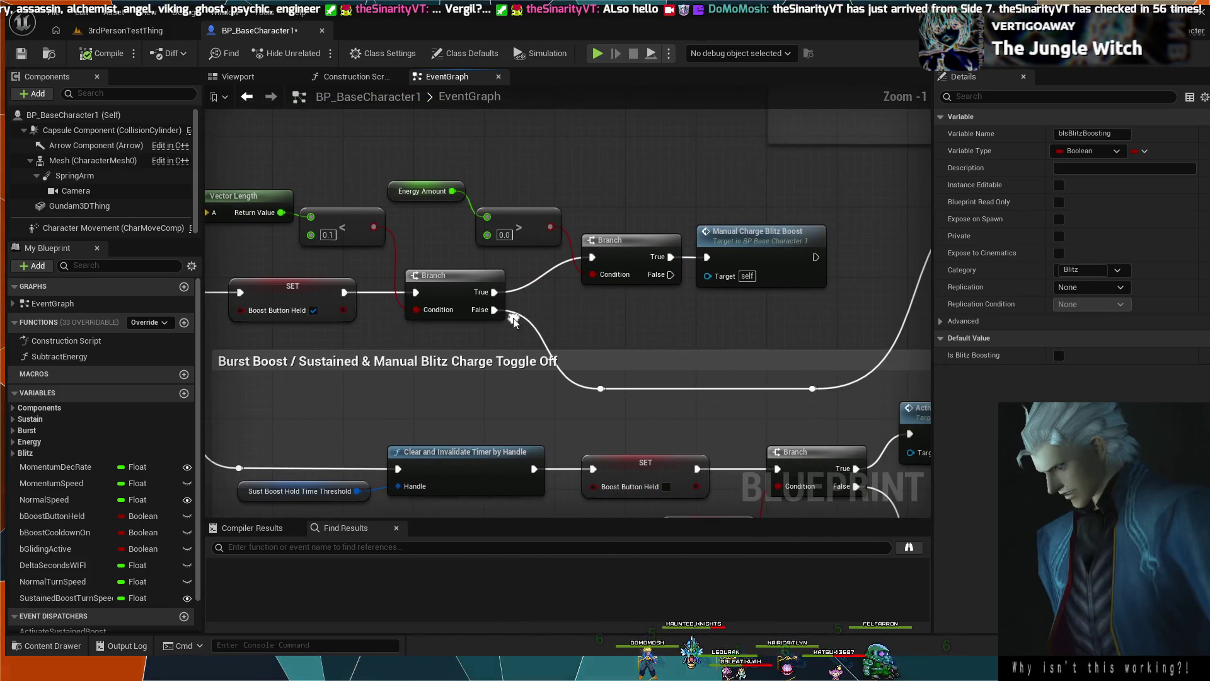
{"action": "mouse_move", "coordinate": [787, 191]}
{"action": "left_mouse_down"}
{"action": "mouse_move", "coordinate": [718, 242]}
{"action": "mouse_move", "coordinate": [153, 240]}
{"action": "mouse_move", "coordinate": [414, 252]}
{"action": "left_mouse_up"}
Break the exec wire from SET Max Walk Speed into the Is Blitz Boosting Branch and widen the comment box.
{"action": "mouse_move", "coordinate": [662, 288]}
{"action": "left_mouse_down"}
{"action": "mouse_move", "coordinate": [557, 298]}
{"action": "mouse_move", "coordinate": [322, 378]}
{"action": "left_mouse_up"}
{"action": "scroll", "coordinate": [519, 263], "scroll_direction": "down", "scroll_amount": 6}
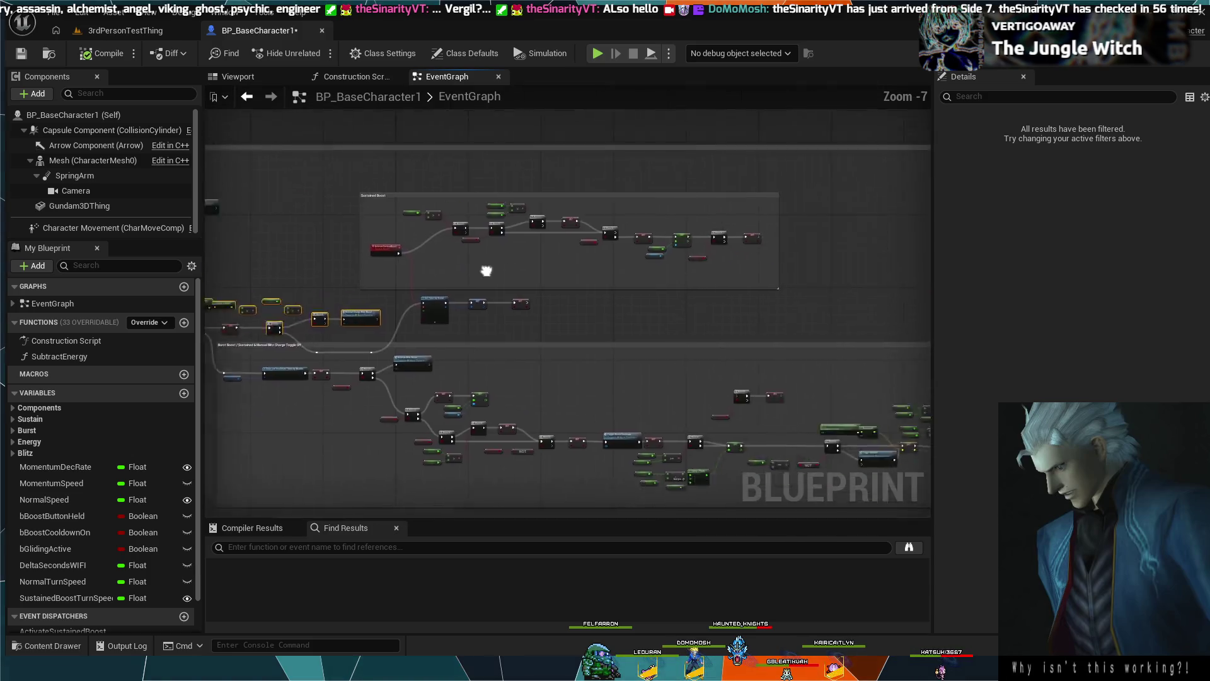
{"action": "scroll", "coordinate": [418, 270], "scroll_direction": "up", "scroll_amount": 6}
{"action": "mouse_move", "coordinate": [644, 301]}
{"action": "left_mouse_down"}
{"action": "mouse_move", "coordinate": [494, 197]}
{"action": "mouse_move", "coordinate": [514, 224]}
{"action": "left_mouse_up"}
{"action": "left_click", "coordinate": [486, 278], "text": "alt"}
{"action": "left_click_drag", "start_coordinate": [769, 240], "coordinate": [920, 243]}
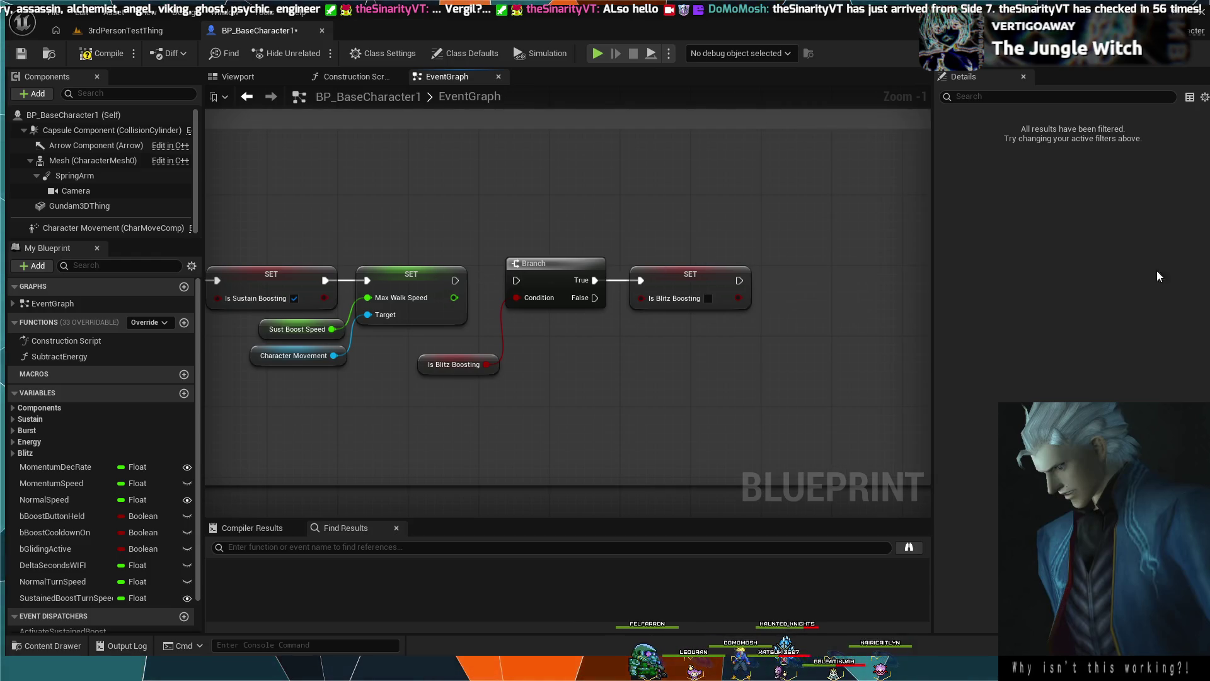
Shift the Blitz Boosting check nodes right and paste the copied movement-input check nodes.
{"action": "scroll", "coordinate": [807, 259], "scroll_direction": "down", "scroll_amount": 3}
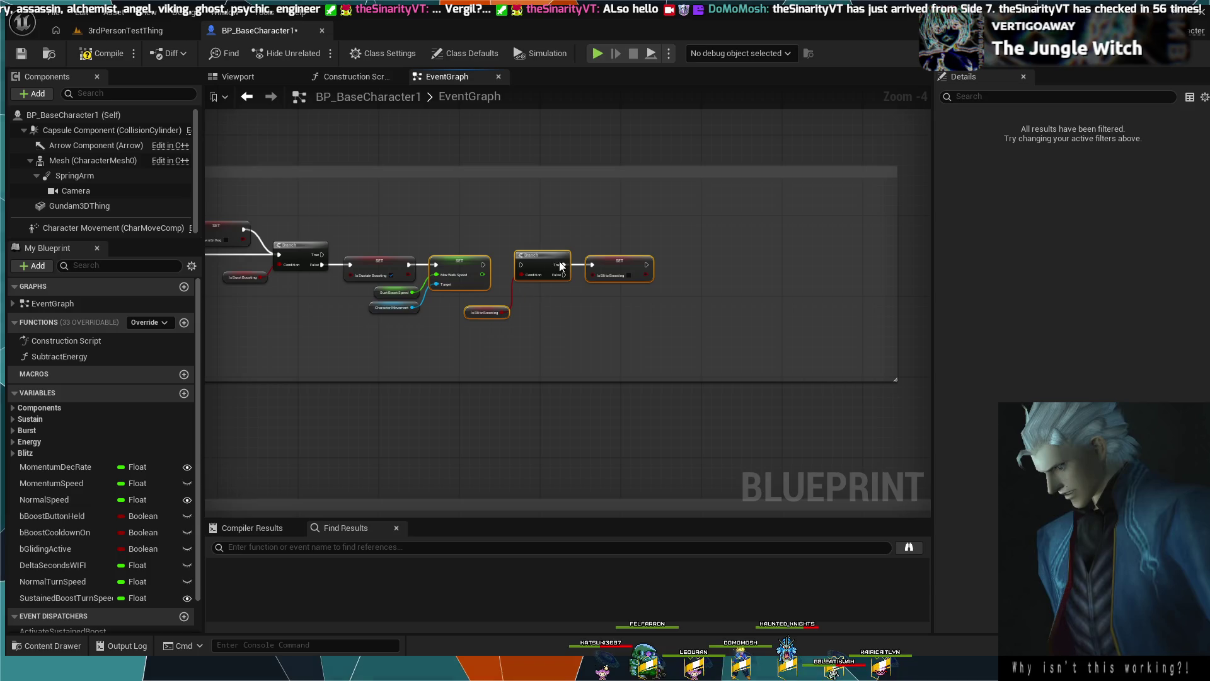
{"action": "mouse_move", "coordinate": [625, 219]}
{"action": "left_mouse_down"}
{"action": "mouse_move", "coordinate": [603, 285]}
{"action": "mouse_move", "coordinate": [520, 346]}
{"action": "mouse_move", "coordinate": [511, 317]}
{"action": "left_mouse_up"}
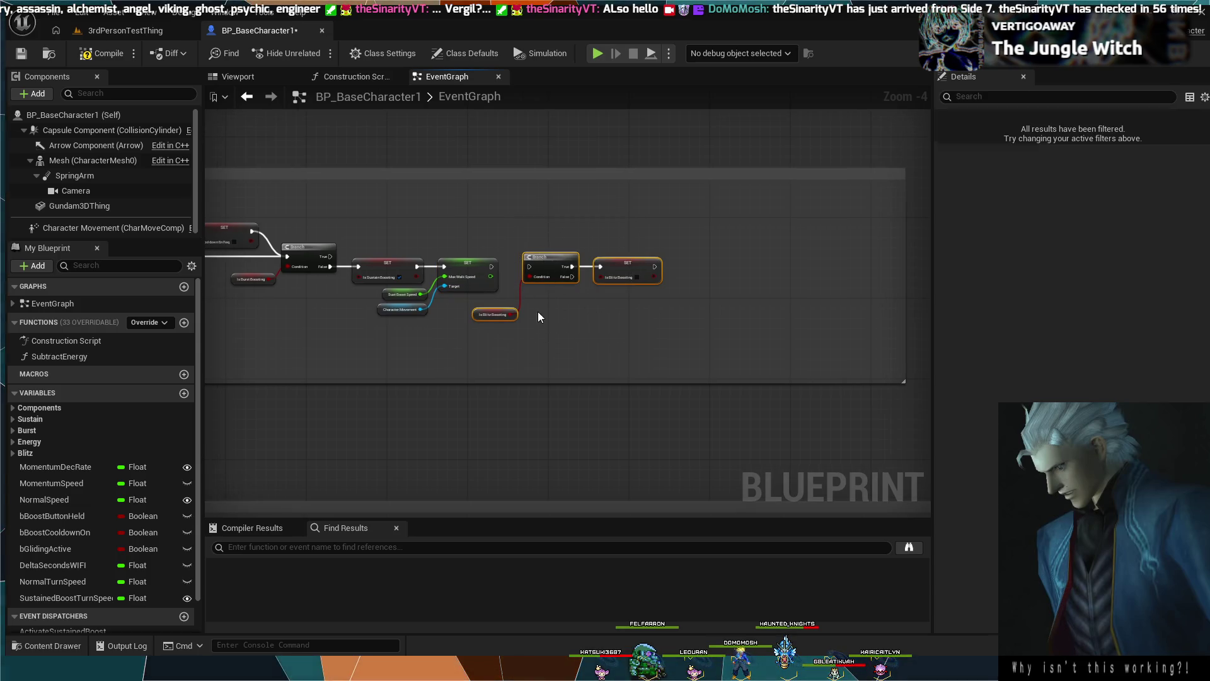
{"action": "left_click_drag", "start_coordinate": [588, 260], "coordinate": [777, 258]}
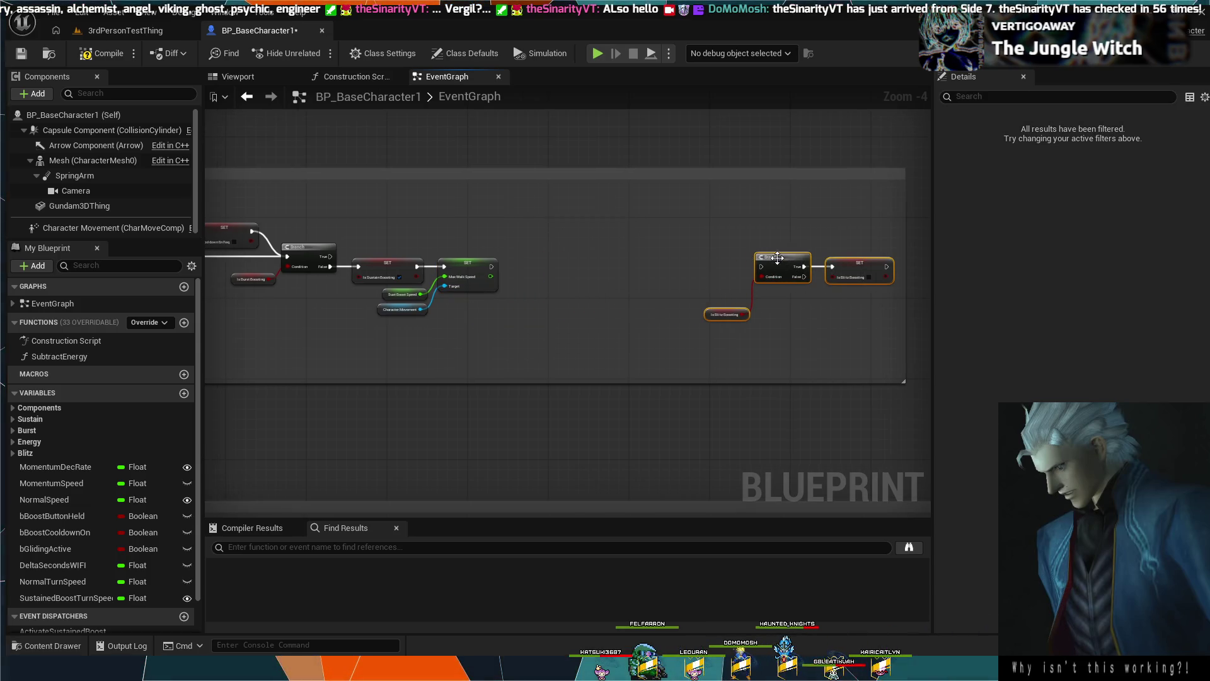
{"action": "left_click", "coordinate": [518, 226]}
{"action": "key", "text": "ctrl+v"}
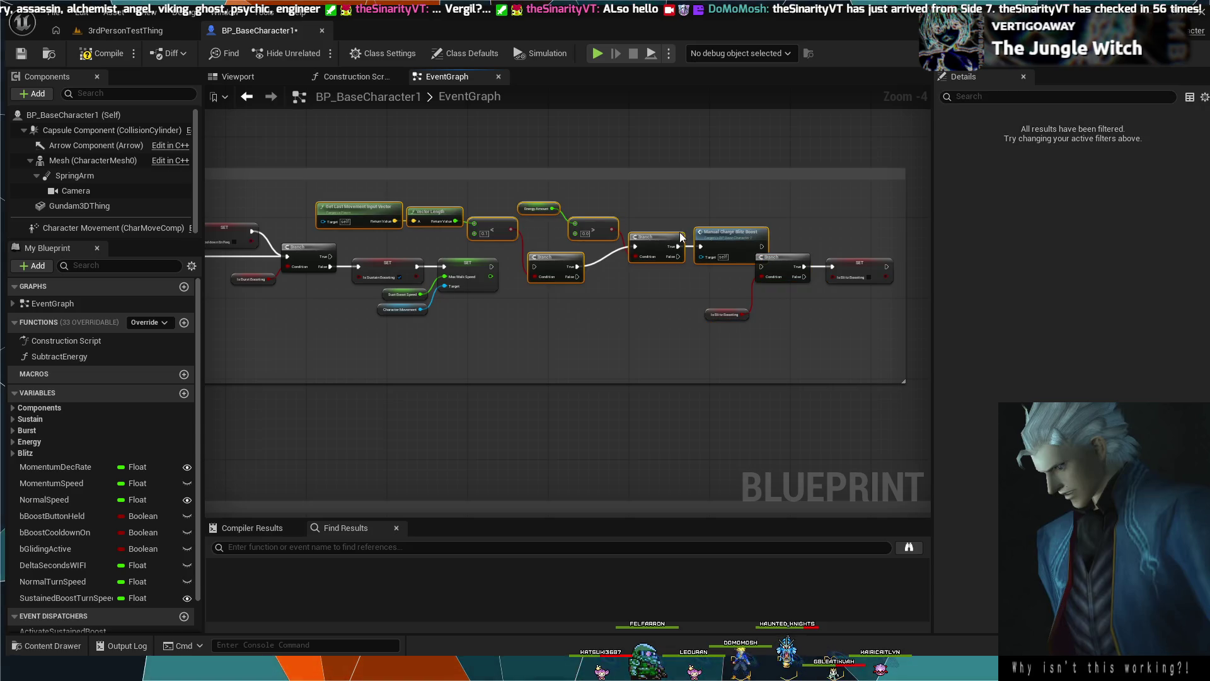
Line up the pasted compare, Branch, Energy Amount and Manual Charge Blitz Boost nodes.
{"action": "mouse_move", "coordinate": [703, 289]}
{"action": "left_mouse_down"}
{"action": "mouse_move", "coordinate": [660, 255]}
{"action": "mouse_move", "coordinate": [707, 239]}
{"action": "mouse_move", "coordinate": [704, 226]}
{"action": "left_mouse_up"}
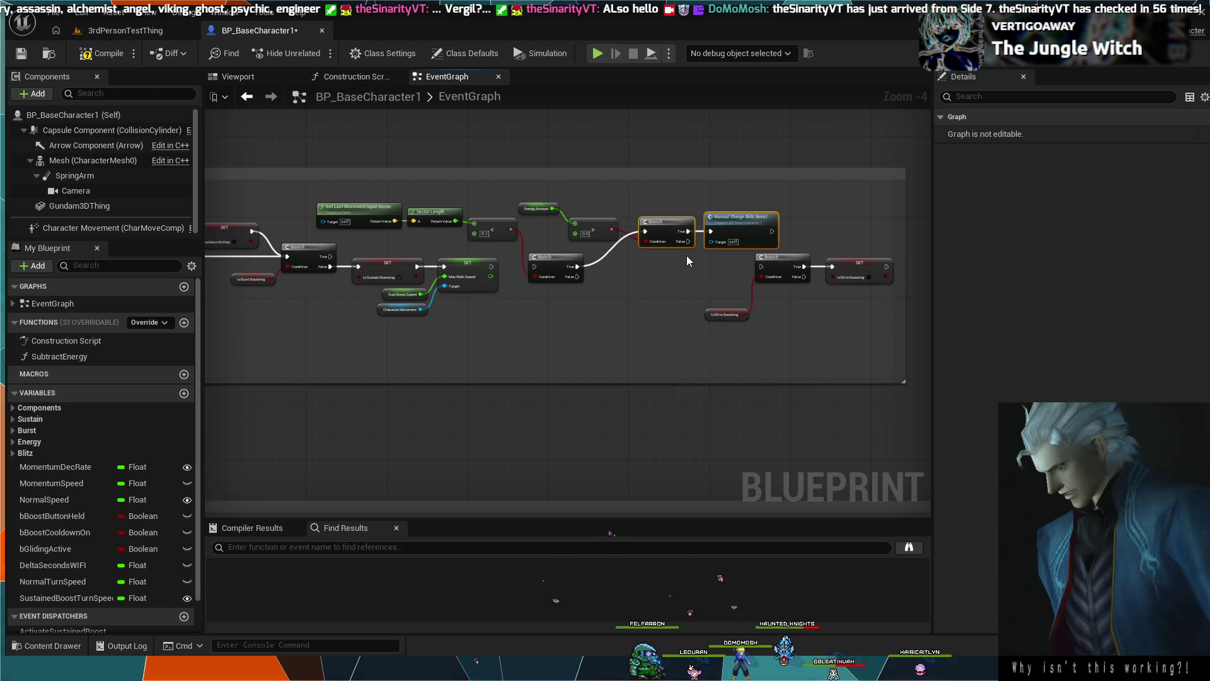
{"action": "left_click", "coordinate": [706, 270]}
{"action": "mouse_move", "coordinate": [712, 282]}
{"action": "left_mouse_down"}
{"action": "mouse_move", "coordinate": [516, 199]}
{"action": "mouse_move", "coordinate": [466, 196]}
{"action": "left_mouse_up"}
{"action": "left_click_drag", "start_coordinate": [563, 254], "coordinate": [554, 249]}
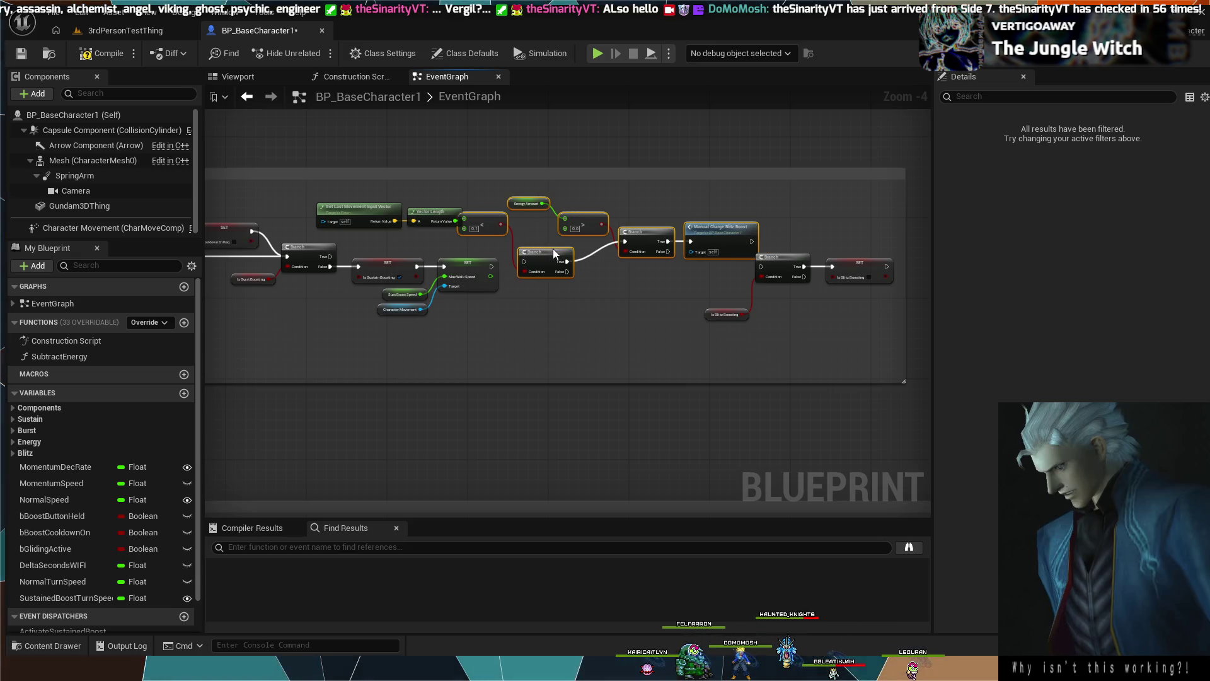
{"action": "left_click", "coordinate": [671, 267]}
{"action": "key", "text": "ctrl+z"}
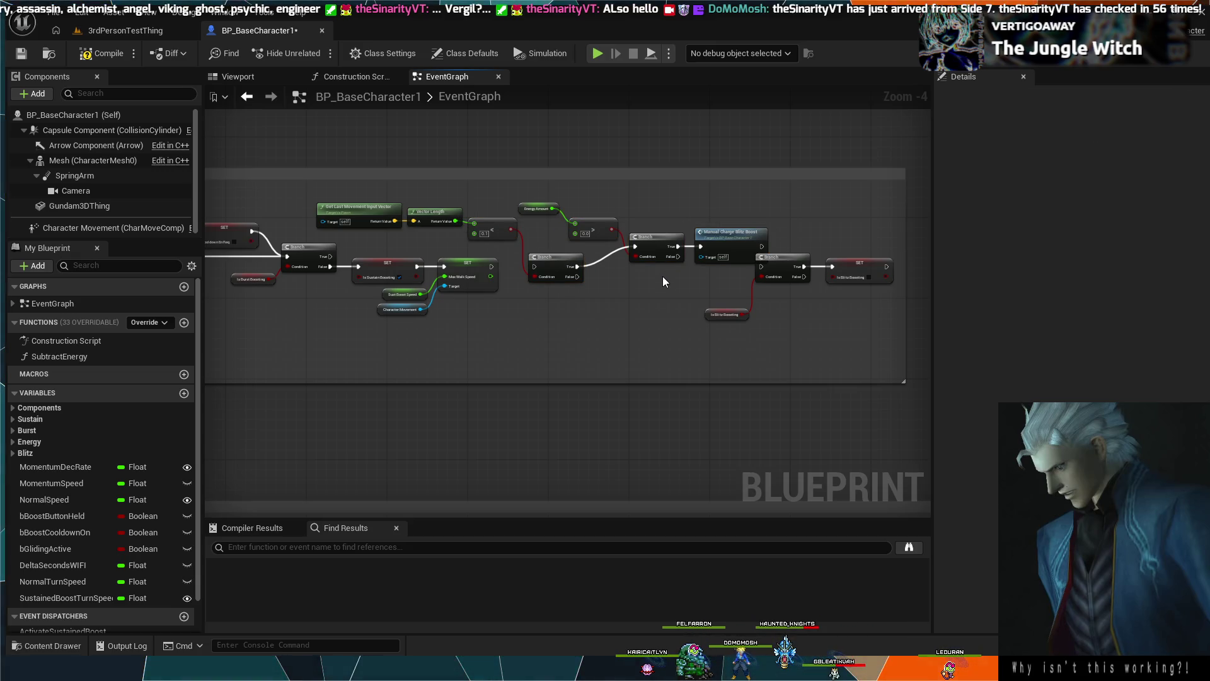
{"action": "mouse_move", "coordinate": [708, 269]}
{"action": "left_mouse_down"}
{"action": "mouse_move", "coordinate": [567, 214]}
{"action": "mouse_move", "coordinate": [591, 217]}
{"action": "left_mouse_up"}
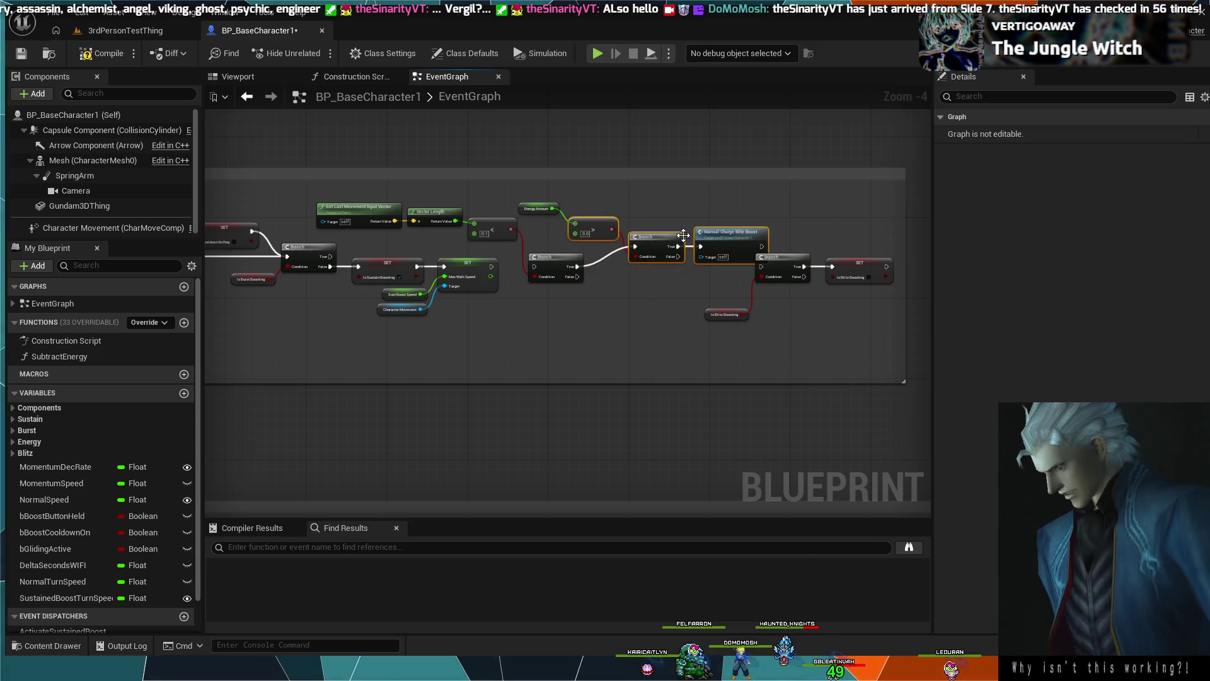
{"action": "left_click_drag", "start_coordinate": [681, 235], "coordinate": [681, 215]}
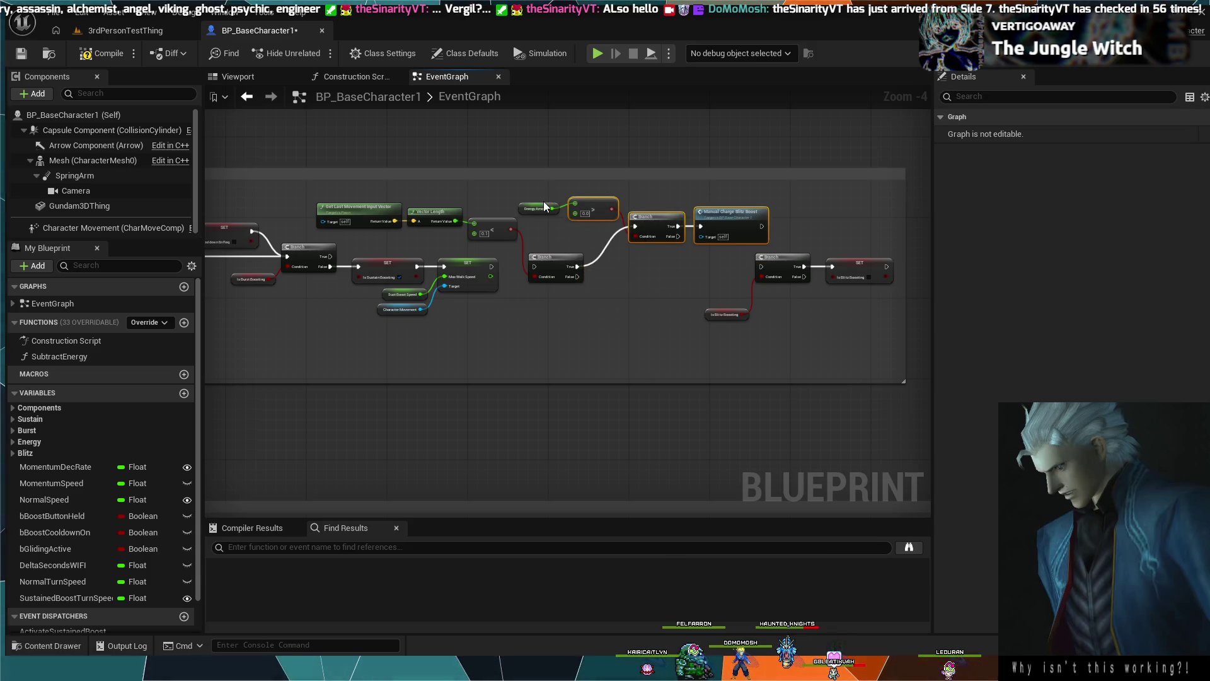
{"action": "left_click_drag", "start_coordinate": [544, 207], "coordinate": [547, 202]}
Wire SET Max Walk Speed's exec output into the pasted lower Branch.
{"action": "left_click", "coordinate": [507, 293]}
{"action": "left_click_drag", "start_coordinate": [492, 267], "coordinate": [529, 269]}
{"action": "left_click", "coordinate": [533, 266], "text": "alt"}
{"action": "left_click_drag", "start_coordinate": [491, 267], "coordinate": [760, 274]}
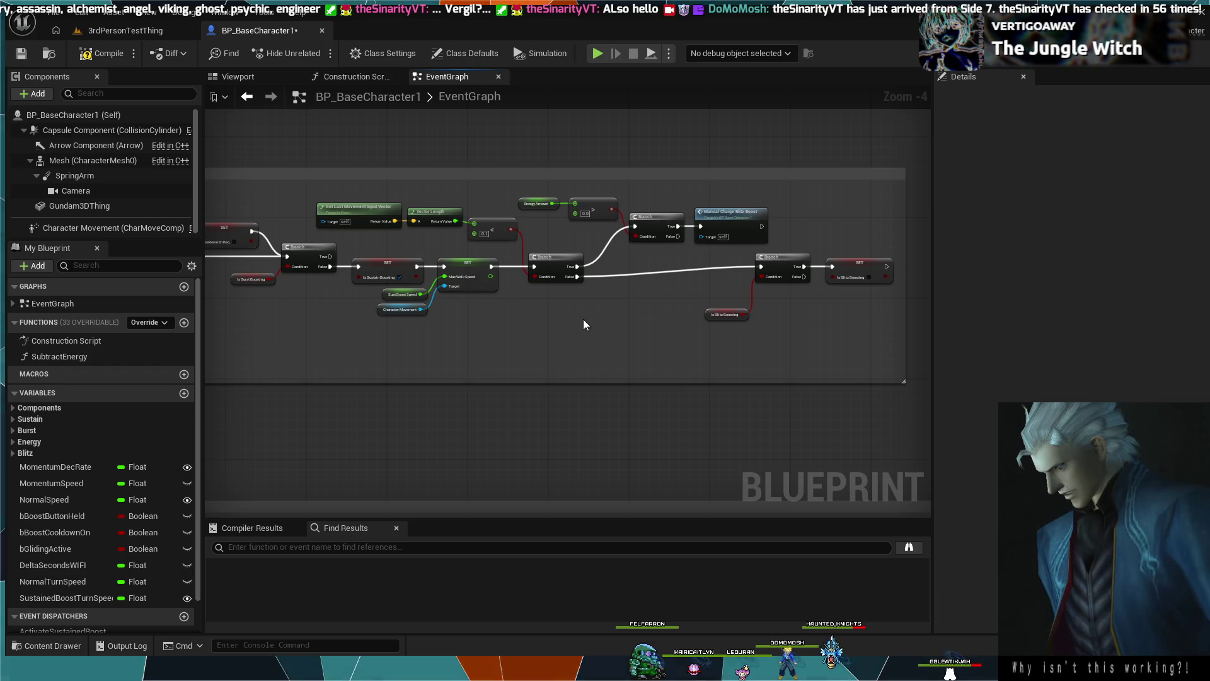
{"action": "left_click_drag", "start_coordinate": [857, 307], "coordinate": [771, 276]}
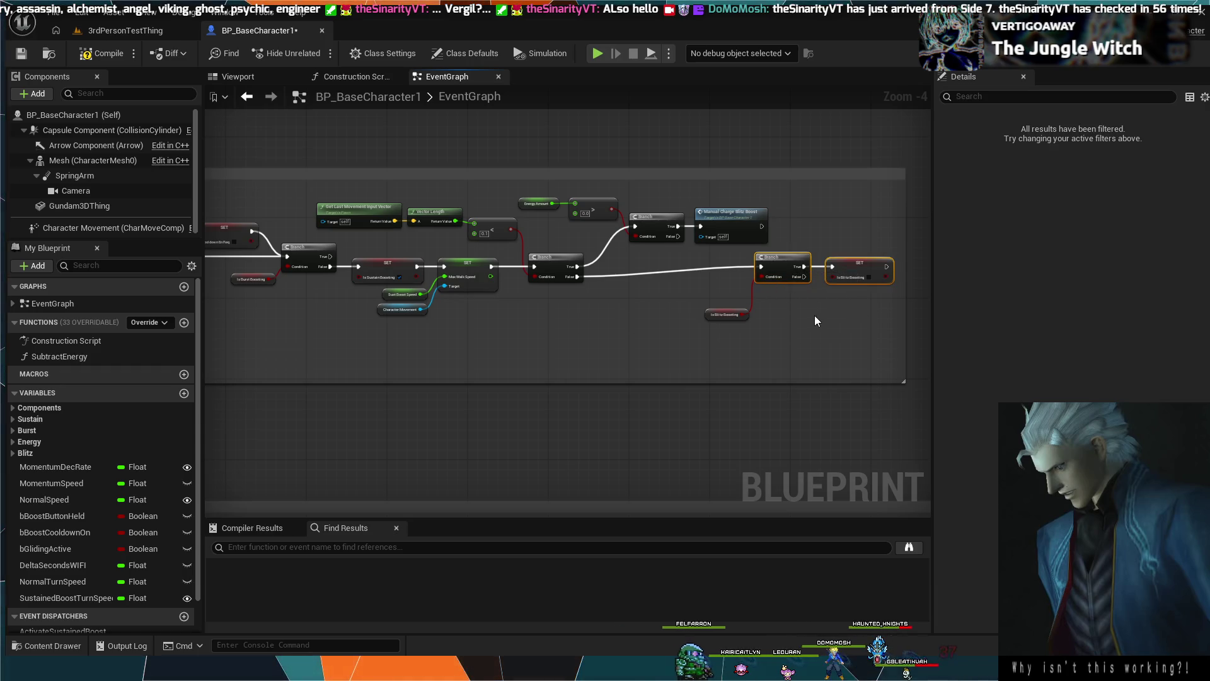
Move the Blitz Boosting check left and break the setter and first Branch's False links.
{"action": "left_click_drag", "start_coordinate": [850, 265], "coordinate": [704, 279]}
{"action": "left_click", "coordinate": [650, 318]}
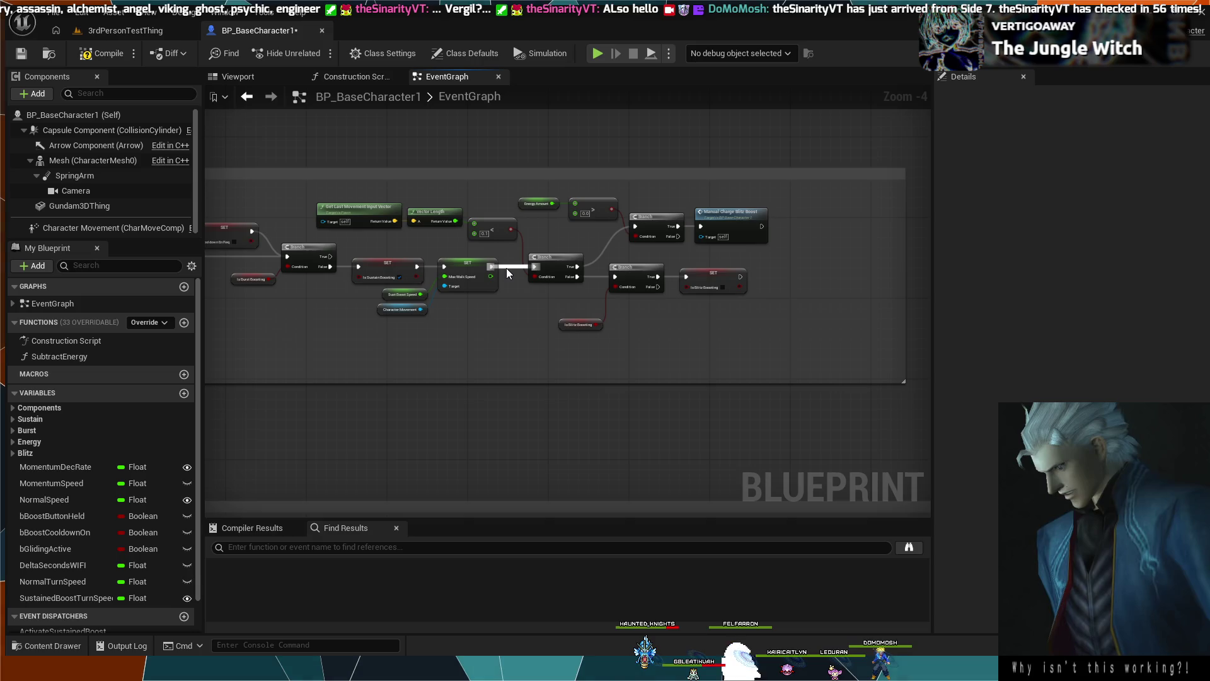
{"action": "left_click", "coordinate": [506, 267], "text": "alt"}
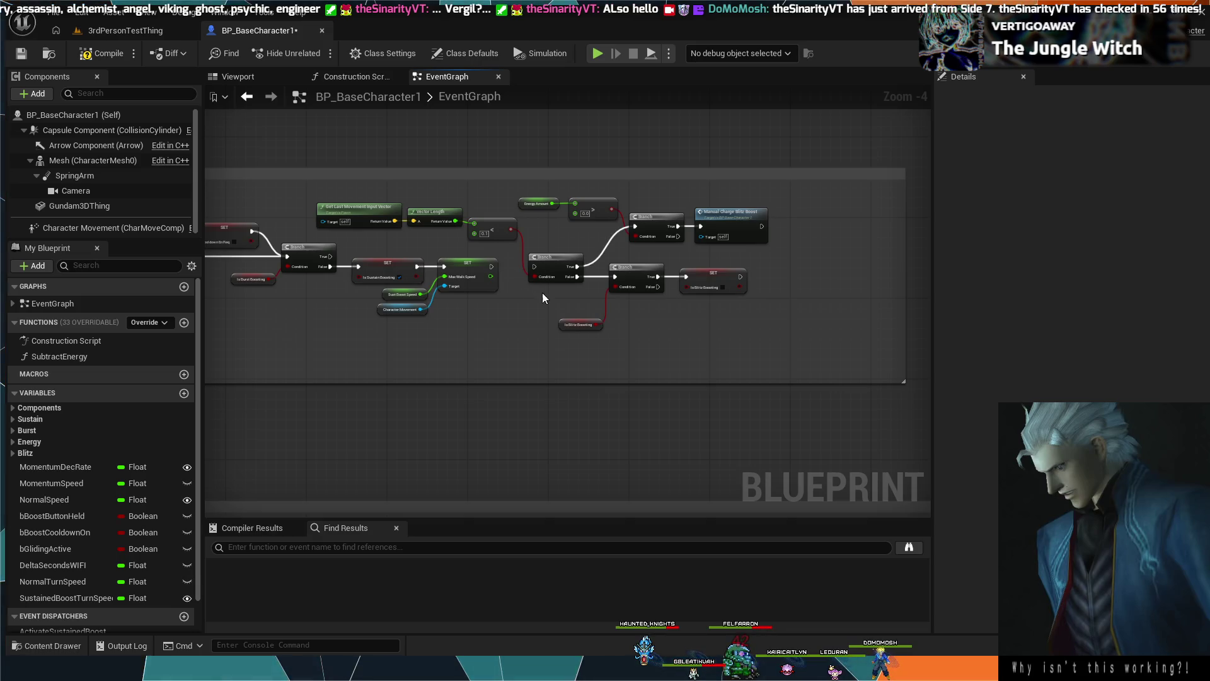
{"action": "left_click", "coordinate": [581, 276], "text": "alt"}
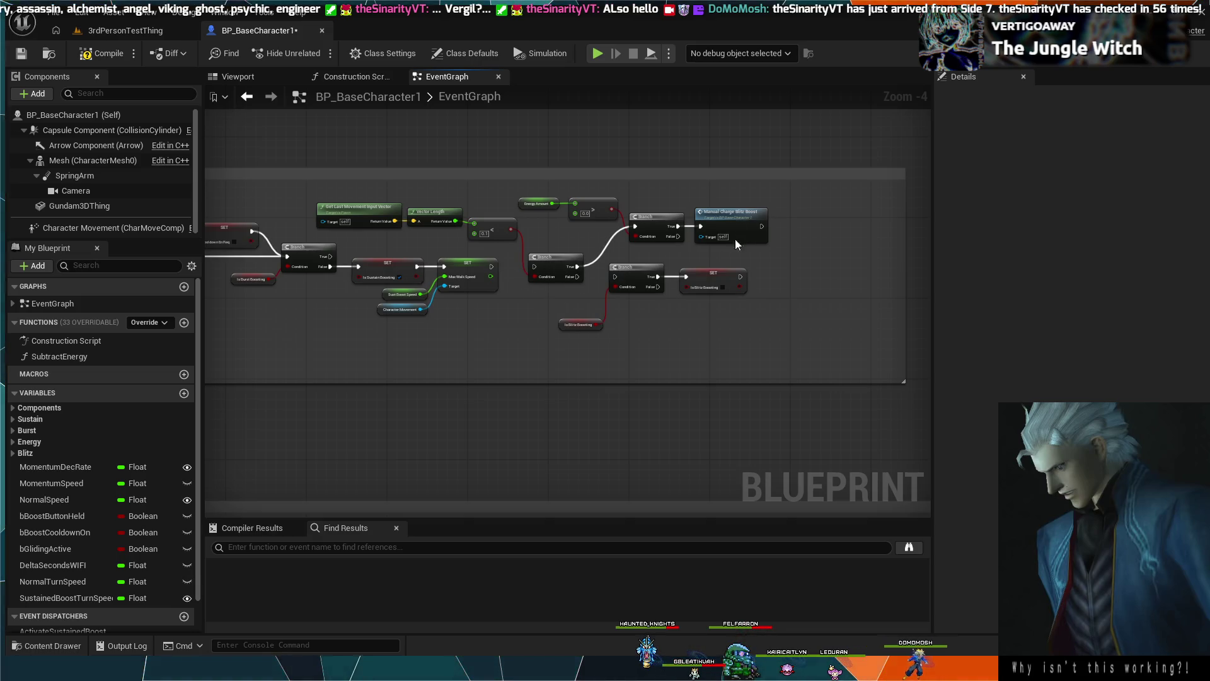
Rearrange the node groups and drop the final Branch and Manual Charge onto the exec row.
{"action": "mouse_move", "coordinate": [767, 255]}
{"action": "left_mouse_down"}
{"action": "mouse_move", "coordinate": [381, 183]}
{"action": "mouse_move", "coordinate": [390, 188]}
{"action": "left_mouse_up"}
{"action": "mouse_move", "coordinate": [570, 262]}
{"action": "left_mouse_down"}
{"action": "mouse_move", "coordinate": [807, 266]}
{"action": "mouse_move", "coordinate": [772, 277]}
{"action": "left_mouse_up"}
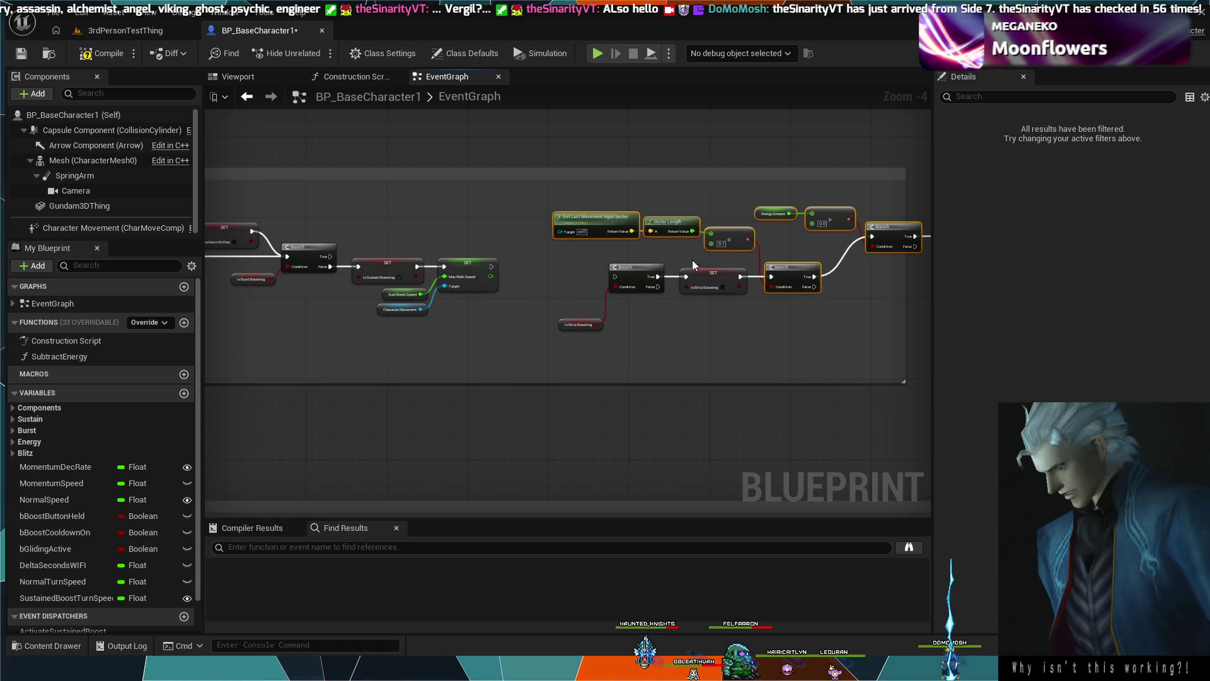
{"action": "mouse_move", "coordinate": [576, 197]}
{"action": "left_mouse_down"}
{"action": "mouse_move", "coordinate": [641, 330]}
{"action": "mouse_move", "coordinate": [893, 364]}
{"action": "mouse_move", "coordinate": [946, 353]}
{"action": "mouse_move", "coordinate": [860, 343]}
{"action": "left_mouse_up"}
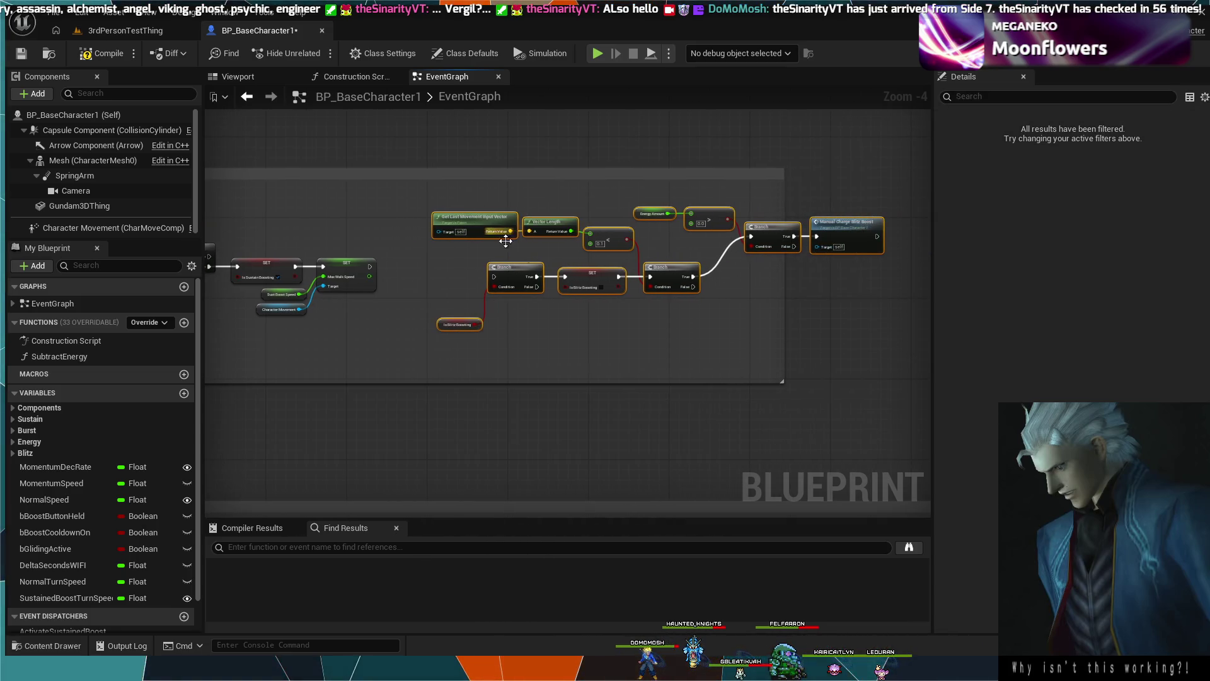
{"action": "mouse_move", "coordinate": [523, 267]}
{"action": "left_mouse_down"}
{"action": "mouse_move", "coordinate": [435, 247]}
{"action": "mouse_move", "coordinate": [410, 257]}
{"action": "left_mouse_up"}
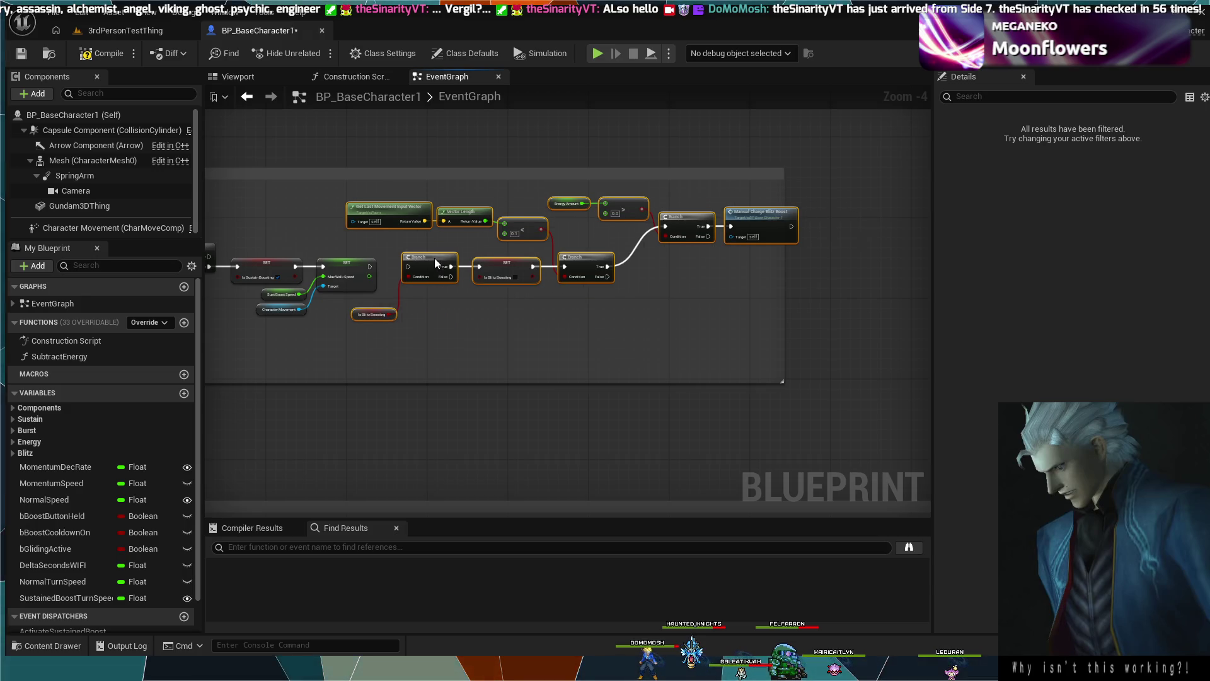
{"action": "left_click", "coordinate": [439, 314]}
{"action": "scroll", "coordinate": [495, 313], "scroll_direction": "down", "scroll_amount": 1}
{"action": "scroll", "coordinate": [662, 296], "scroll_direction": "up", "scroll_amount": 3}
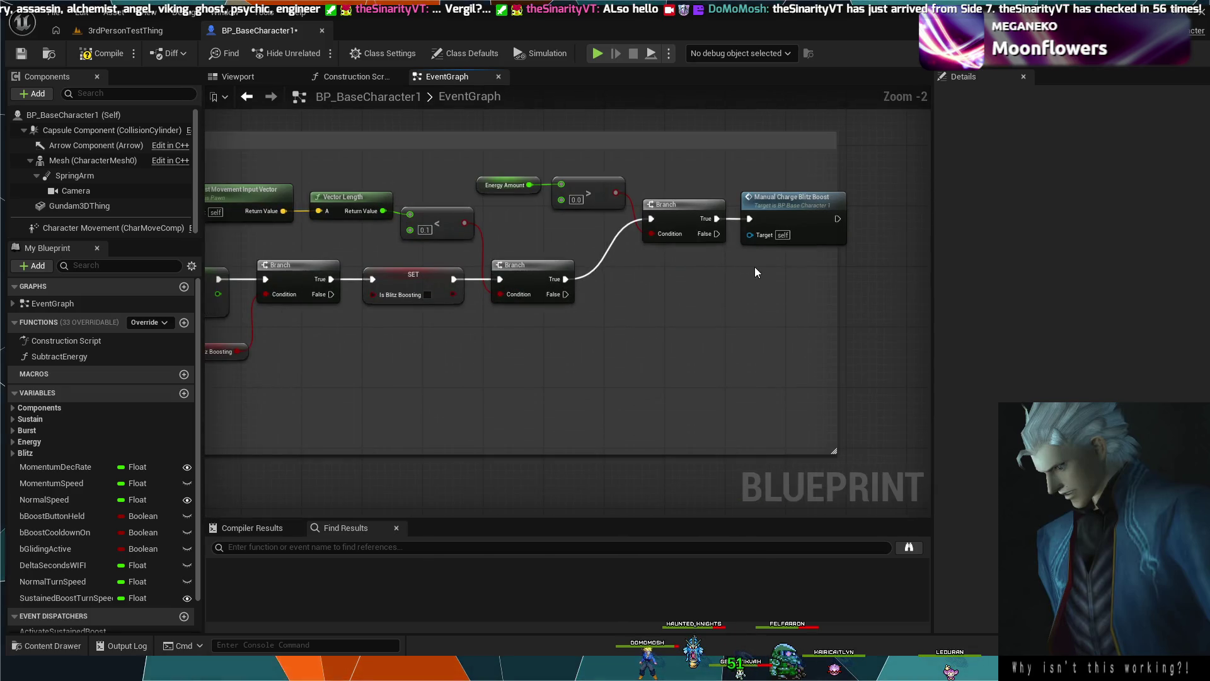
{"action": "mouse_move", "coordinate": [687, 232]}
{"action": "left_mouse_down"}
{"action": "mouse_move", "coordinate": [663, 262]}
{"action": "mouse_move", "coordinate": [686, 277]}
{"action": "mouse_move", "coordinate": [676, 263]}
{"action": "left_mouse_up"}
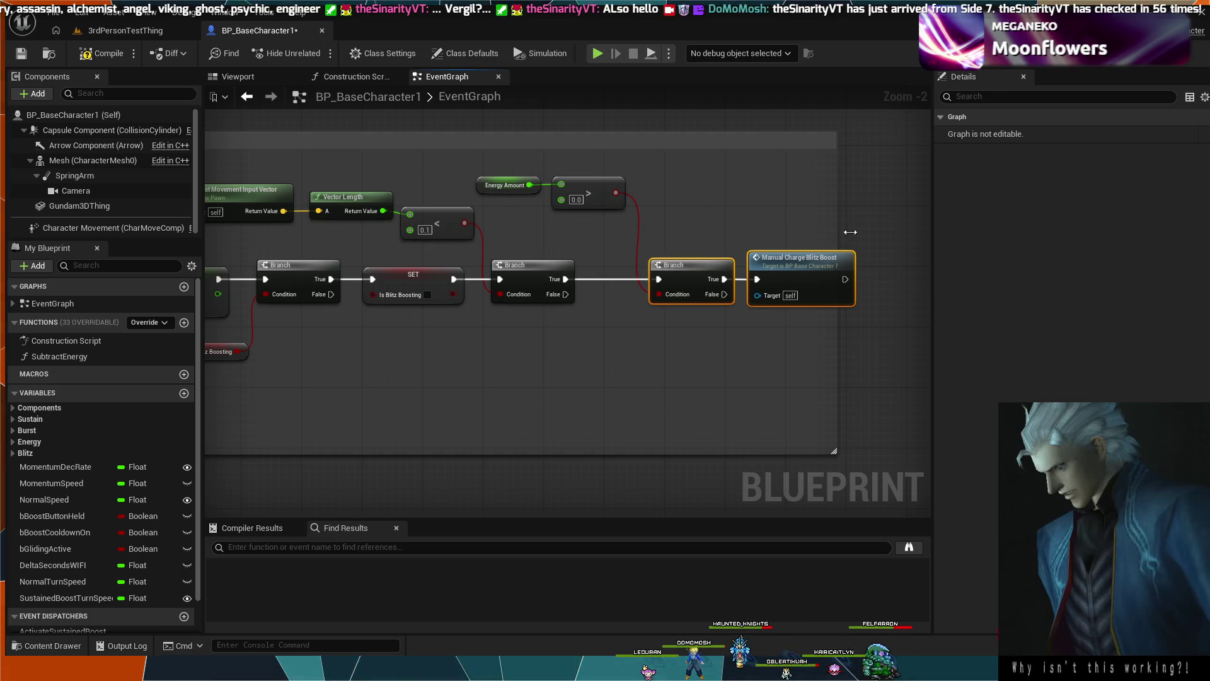
Widen the comment box and shift the Energy Amount, > and movement-input nodes into place.
{"action": "left_click_drag", "start_coordinate": [838, 231], "coordinate": [876, 233]}
{"action": "mouse_move", "coordinate": [589, 166]}
{"action": "left_mouse_down"}
{"action": "mouse_move", "coordinate": [527, 195]}
{"action": "mouse_move", "coordinate": [621, 213]}
{"action": "mouse_move", "coordinate": [595, 216]}
{"action": "mouse_move", "coordinate": [624, 184]}
{"action": "mouse_move", "coordinate": [683, 178]}
{"action": "mouse_move", "coordinate": [550, 216]}
{"action": "left_mouse_up"}
{"action": "scroll", "coordinate": [640, 195], "scroll_direction": "down", "scroll_amount": 2}
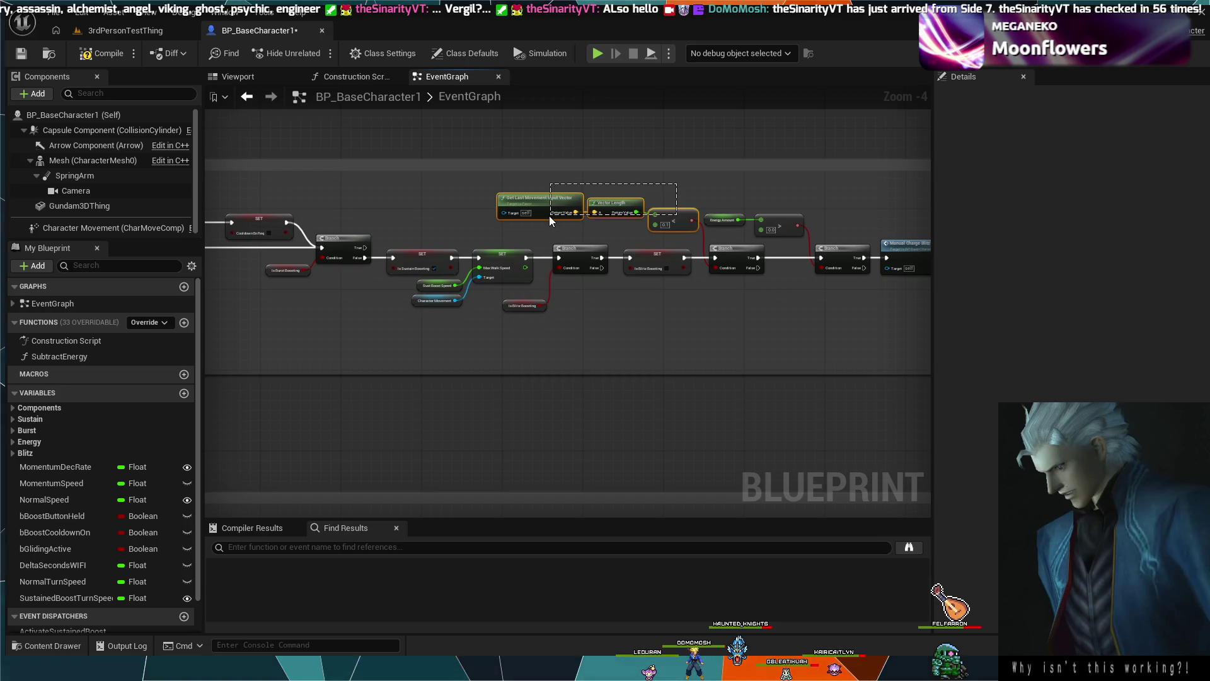
{"action": "left_click_drag", "start_coordinate": [675, 210], "coordinate": [673, 211]}
{"action": "left_click", "coordinate": [678, 200]}
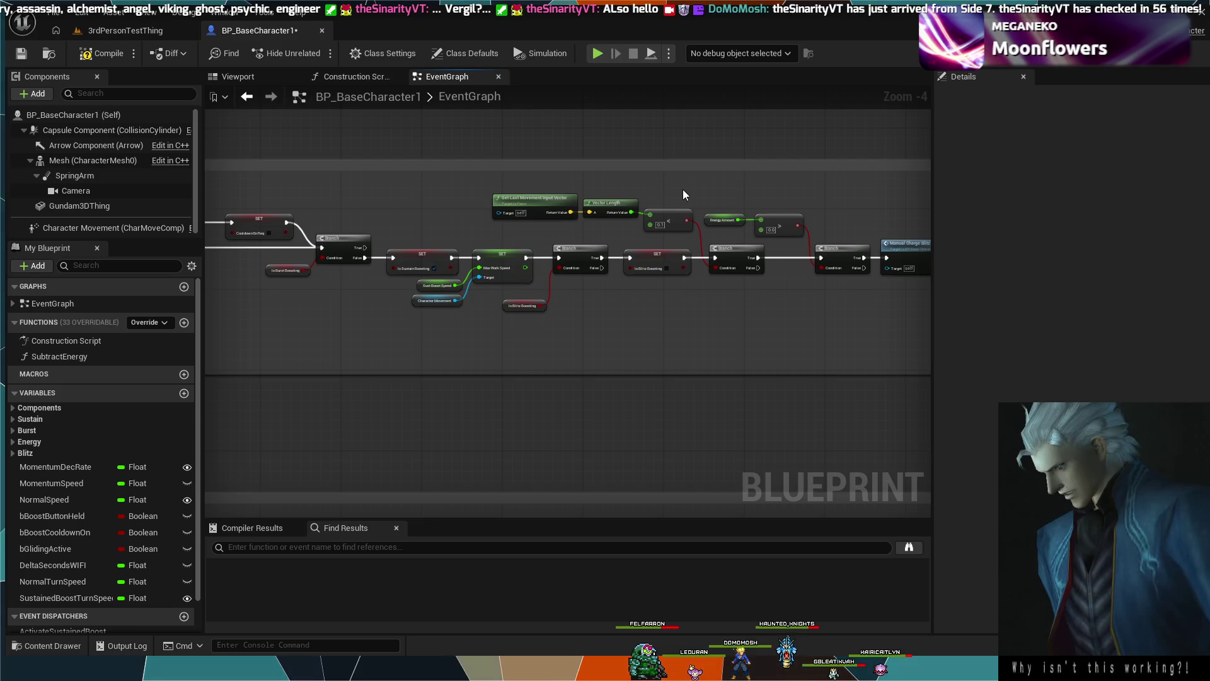
Bring the Sustained Boost section into view, then switch to the 3rdPersonTestThing level.
{"action": "scroll", "coordinate": [543, 185], "scroll_direction": "down", "scroll_amount": 1}
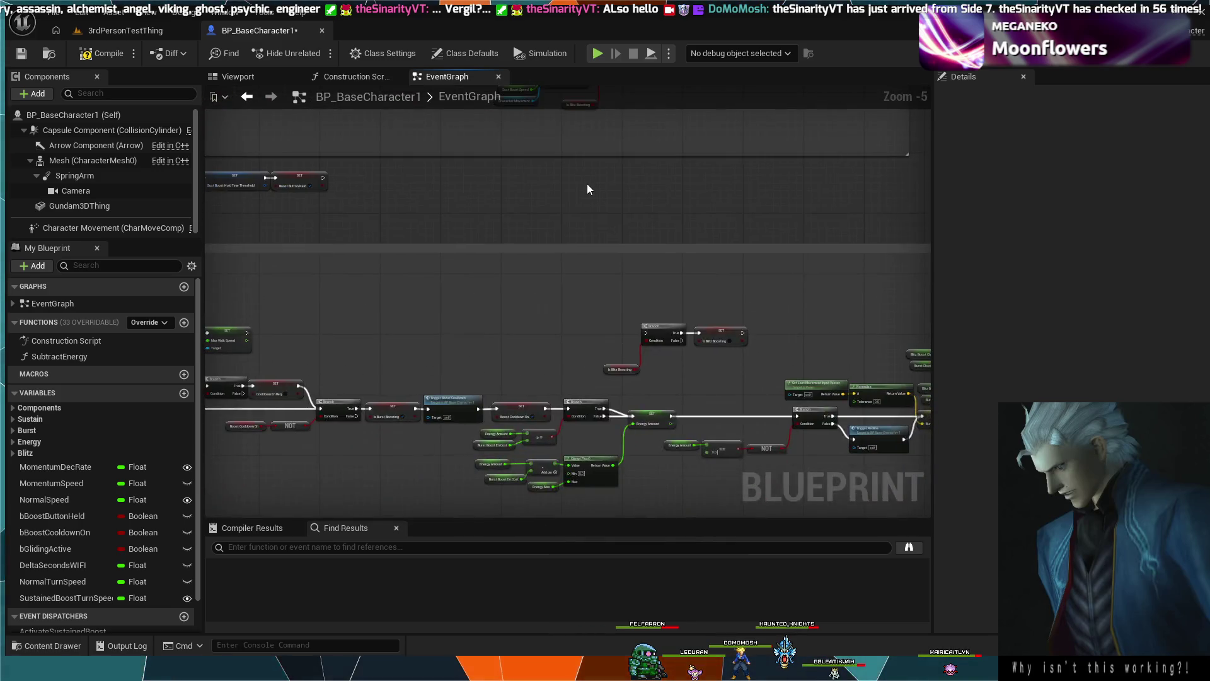
{"action": "scroll", "coordinate": [736, 255], "scroll_direction": "up", "scroll_amount": 2}
{"action": "scroll", "coordinate": [728, 229], "scroll_direction": "up", "scroll_amount": 1}
{"action": "left_click", "coordinate": [724, 235]}
{"action": "left_click", "coordinate": [708, 196]}
{"action": "scroll", "coordinate": [602, 160], "scroll_direction": "down", "scroll_amount": 3}
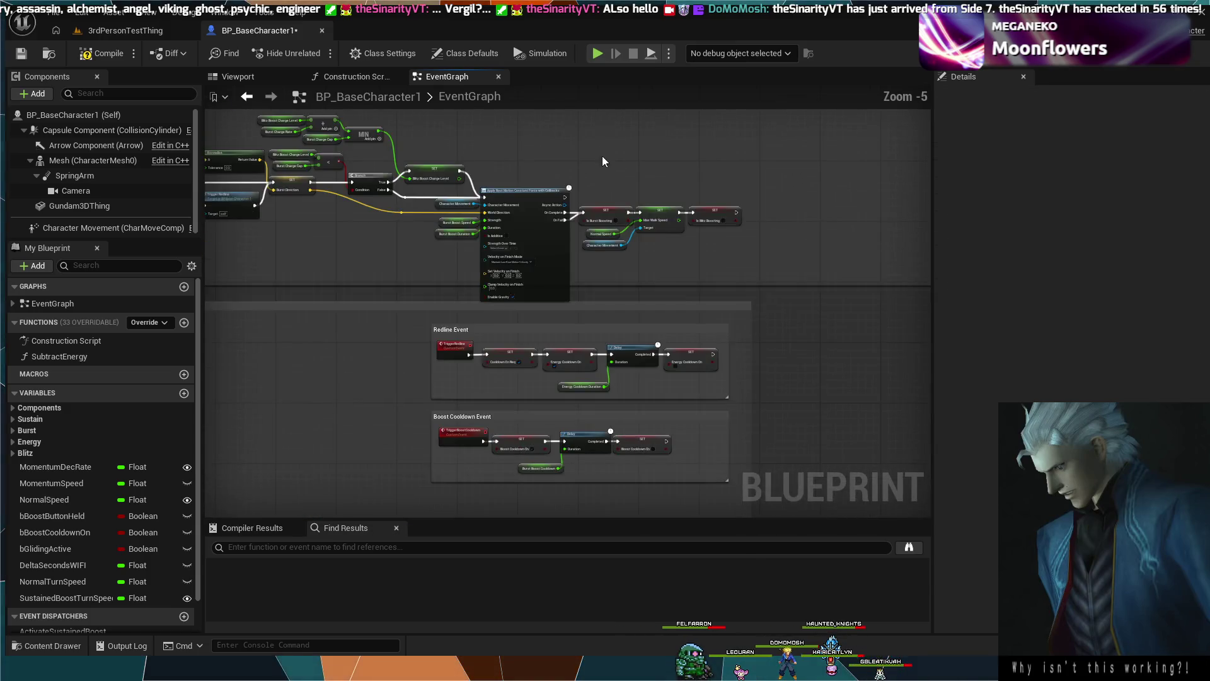
{"action": "scroll", "coordinate": [575, 178], "scroll_direction": "down", "scroll_amount": 1}
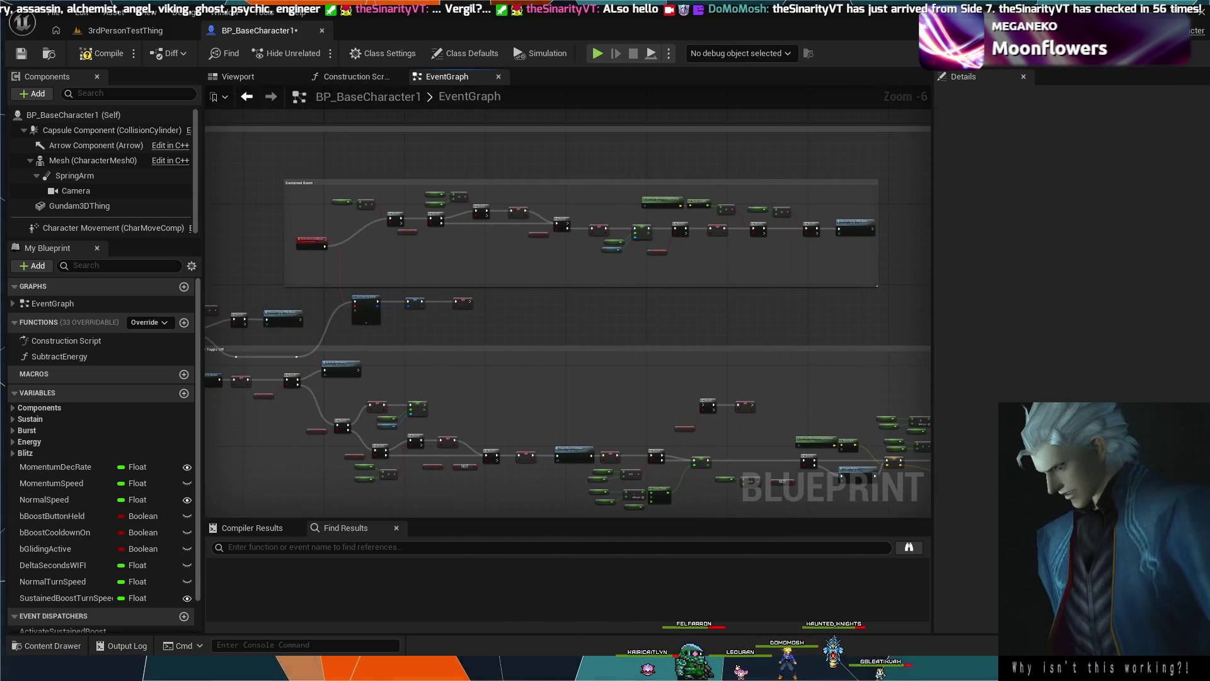
{"action": "left_click_drag", "start_coordinate": [370, 245], "coordinate": [572, 197]}
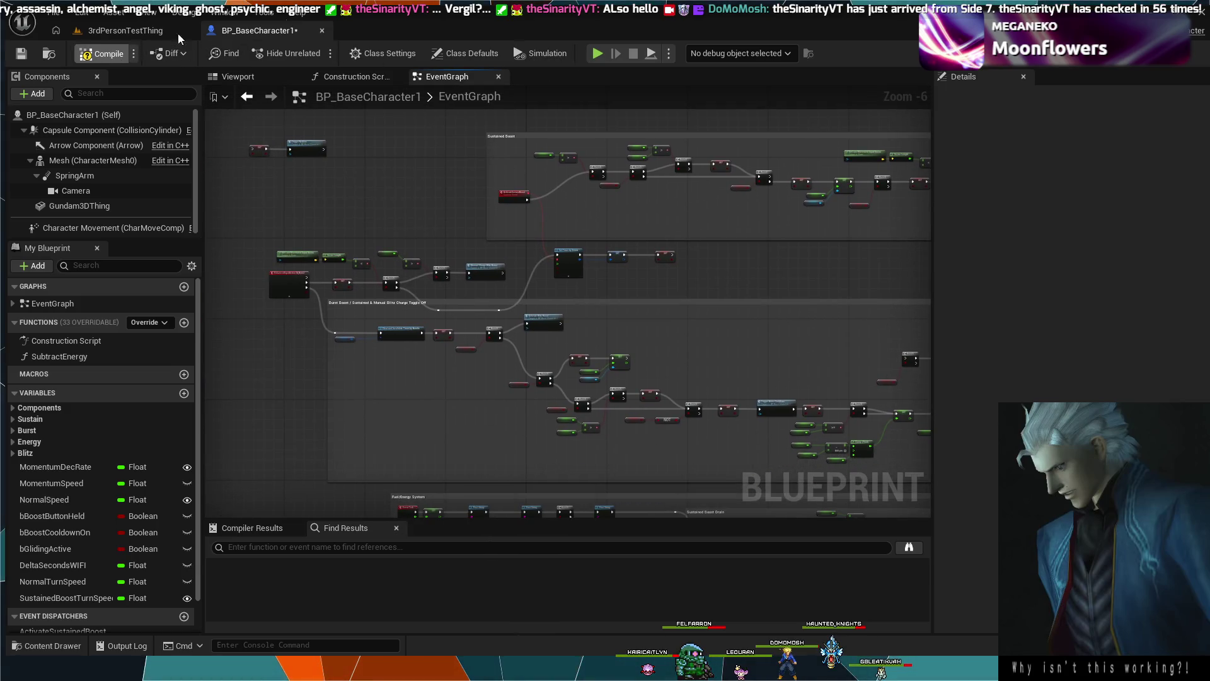
{"action": "left_click", "coordinate": [133, 30]}
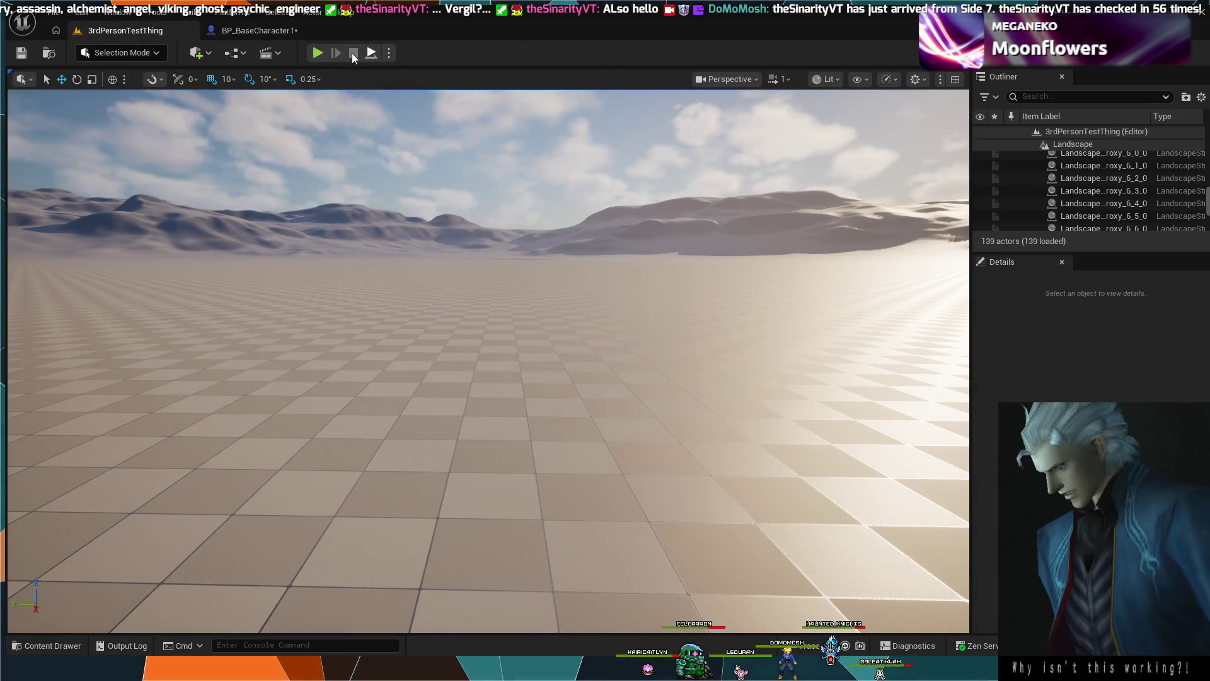
Play the level, drive the mech forward with W, then stop and return to BP_BaseCharacter1.
{"action": "left_click", "coordinate": [263, 30]}
{"action": "key", "text": "ctrl+Tab"}
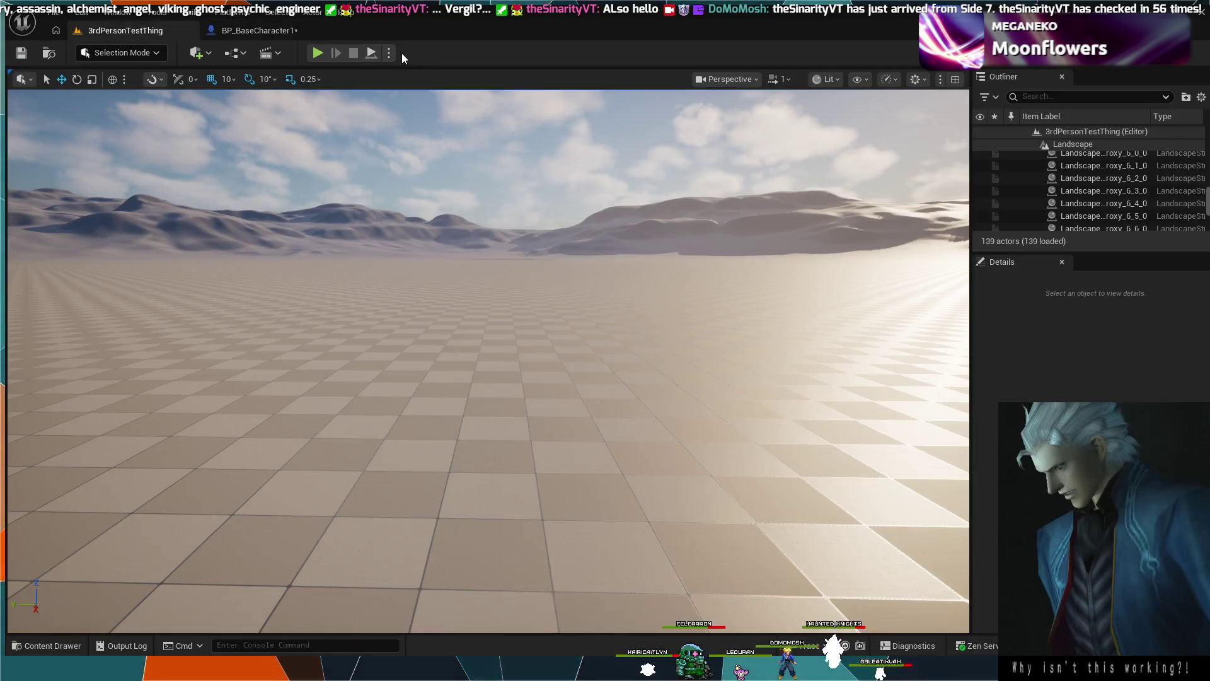
{"action": "left_click", "coordinate": [317, 52]}
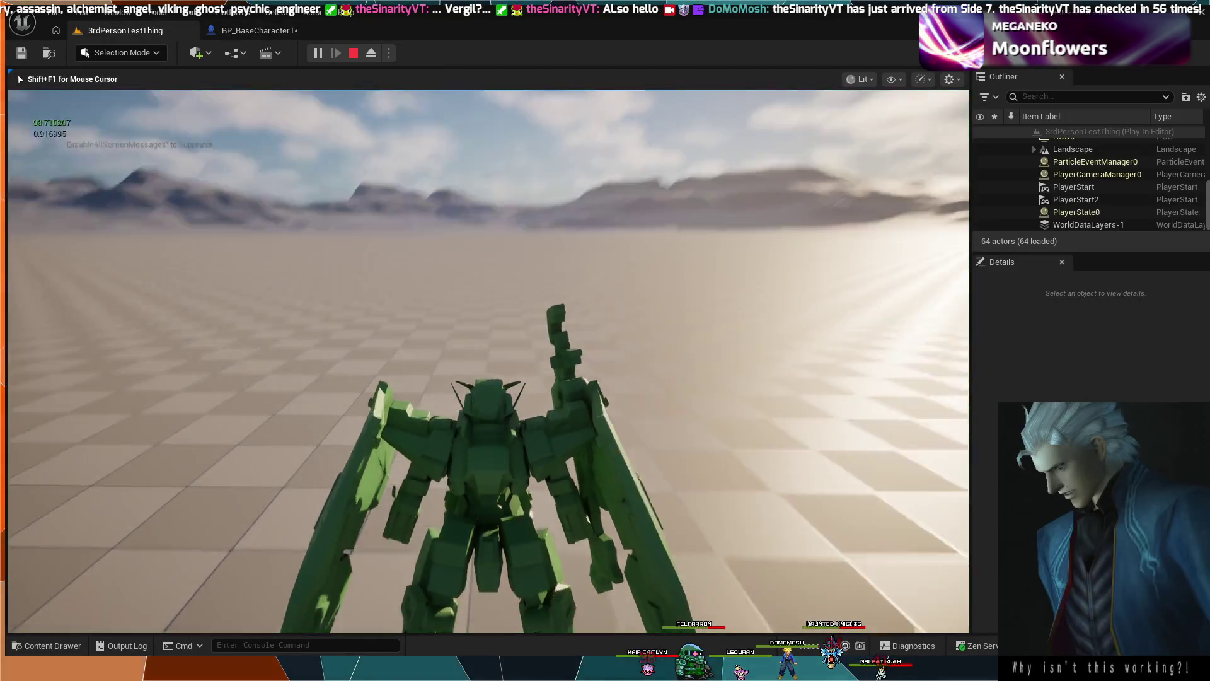
{"action": "key", "text": "w"}
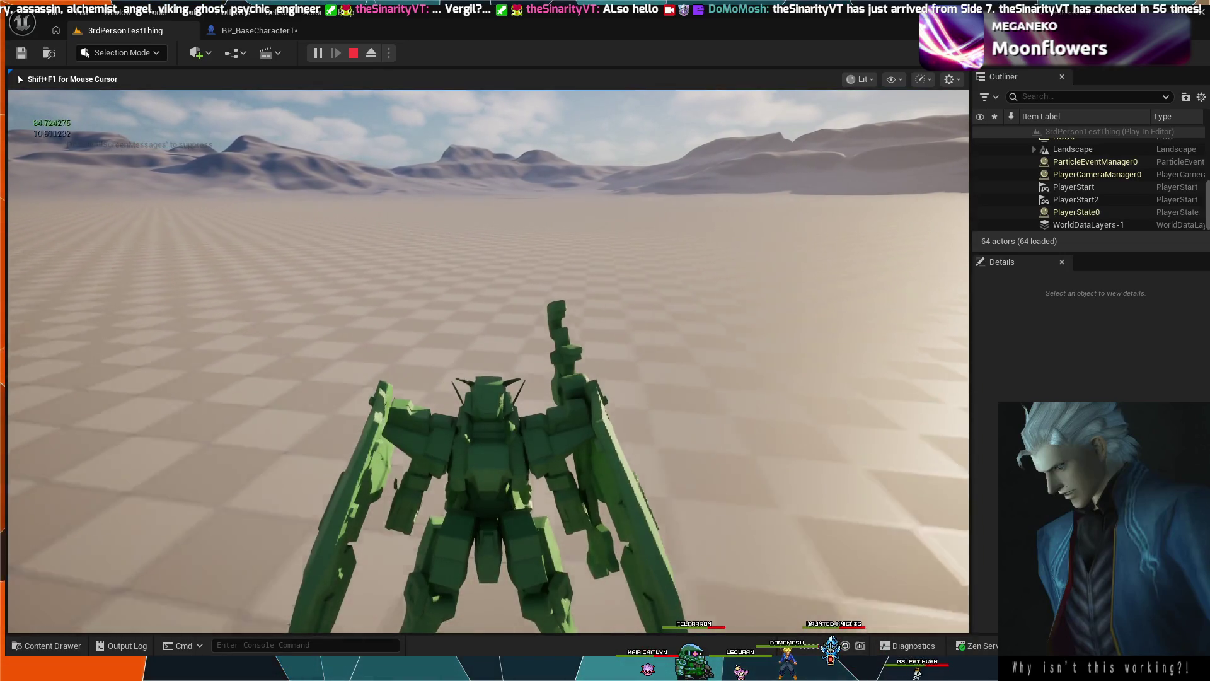
{"action": "key", "text": "w"}
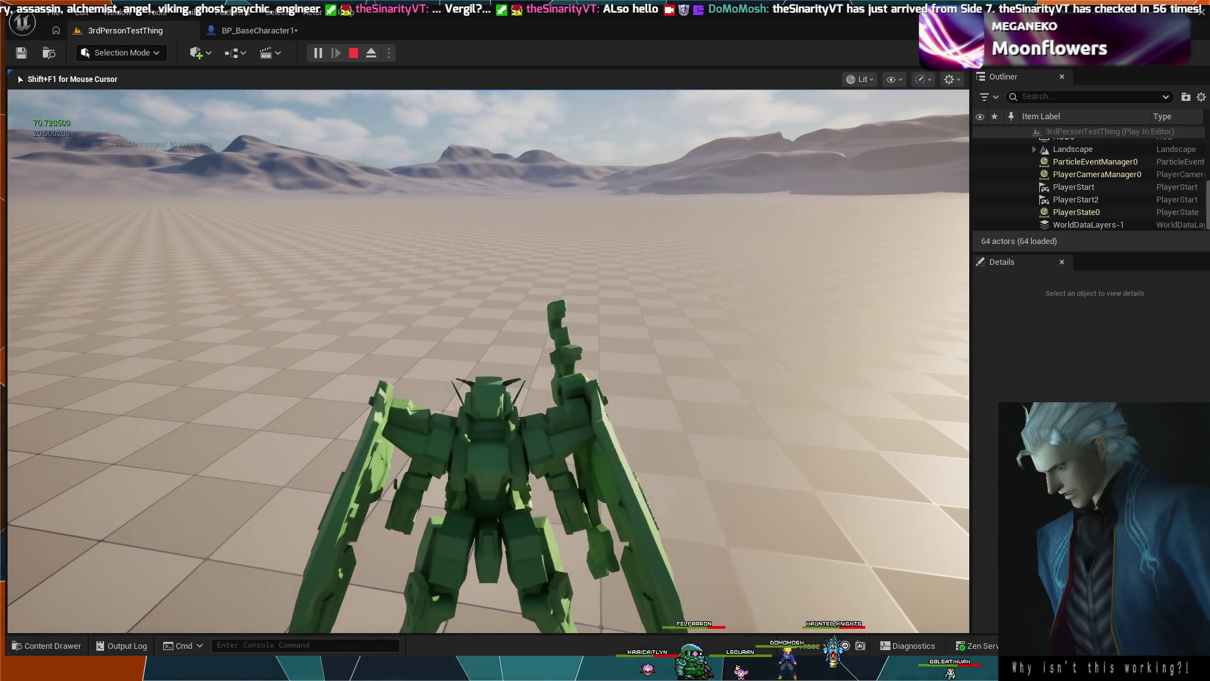
{"action": "key", "text": "w"}
{"action": "key", "text": "w"}
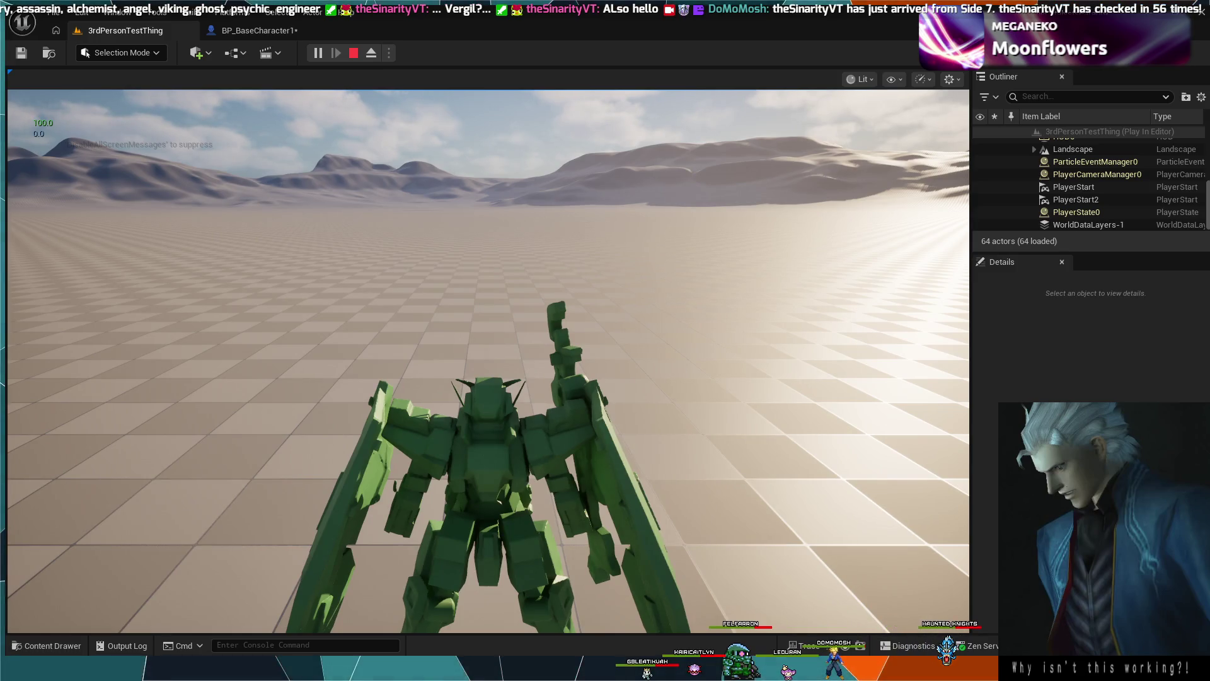
{"action": "key", "text": "Escape"}
{"action": "left_click", "coordinate": [277, 31]}
Break the energy-check Branch's links from the middle Branch and to Manual Charge Blitz Boost.
{"action": "scroll", "coordinate": [622, 255], "scroll_direction": "up", "scroll_amount": 4}
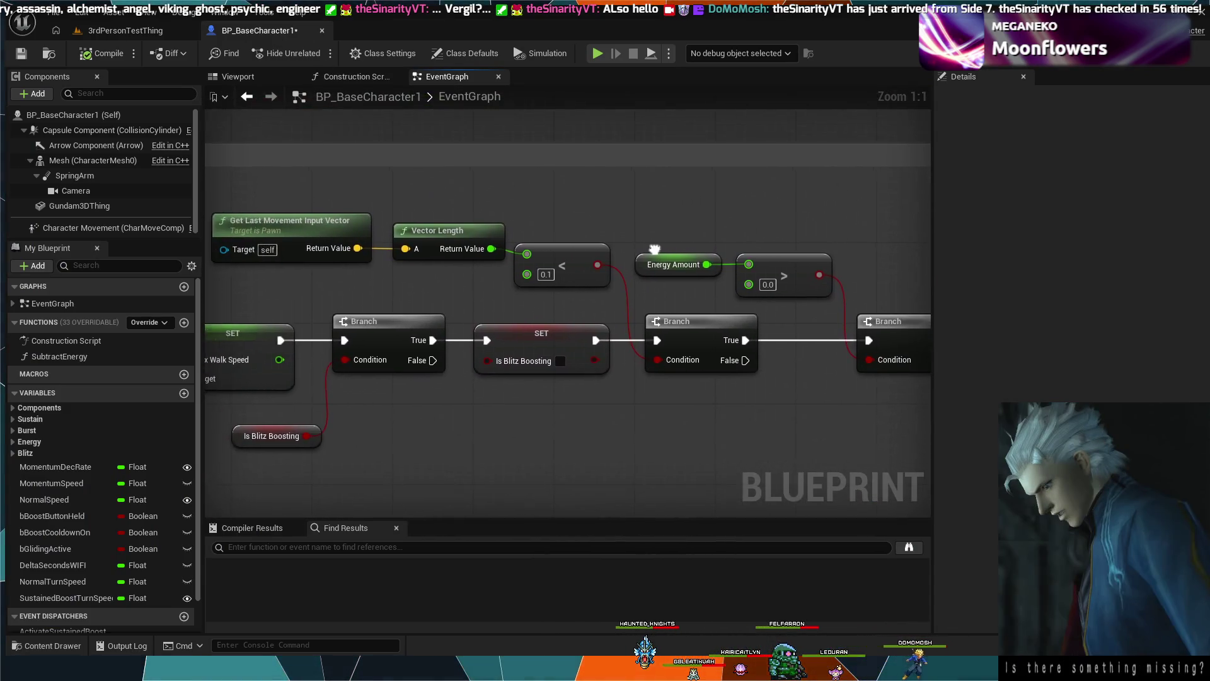
{"action": "scroll", "coordinate": [670, 323], "scroll_direction": "down", "scroll_amount": 2}
{"action": "left_click_drag", "start_coordinate": [670, 323], "coordinate": [538, 296]}
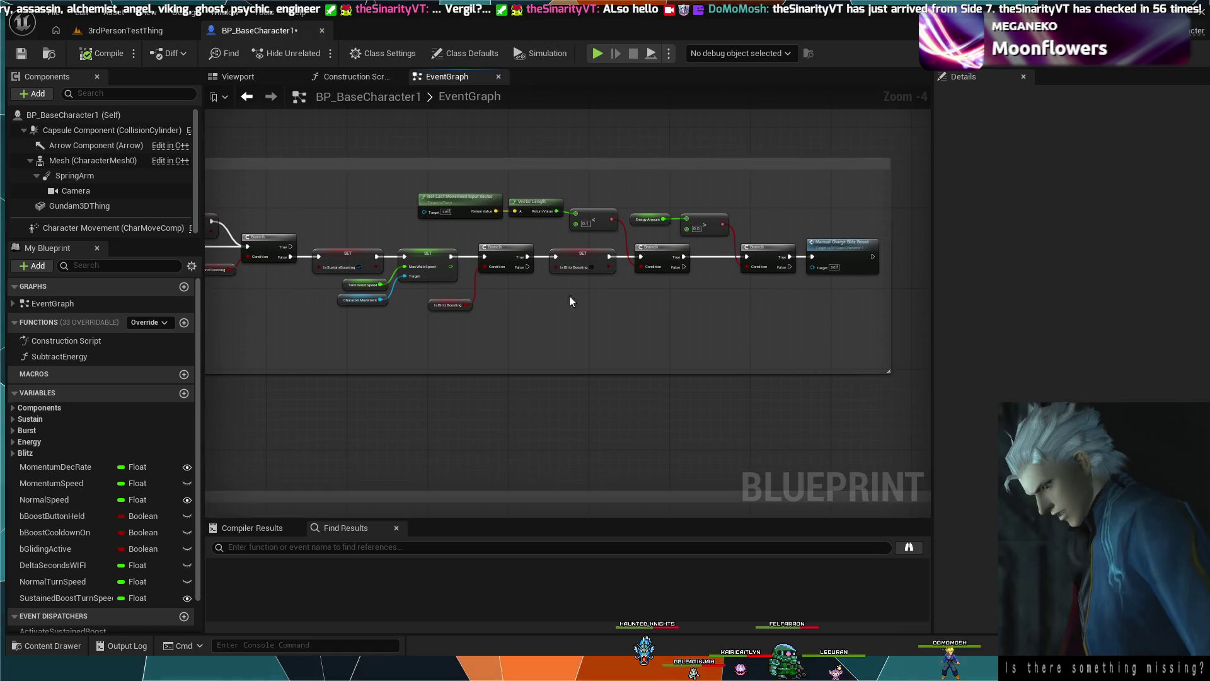
{"action": "scroll", "coordinate": [599, 302], "scroll_direction": "up", "scroll_amount": 2}
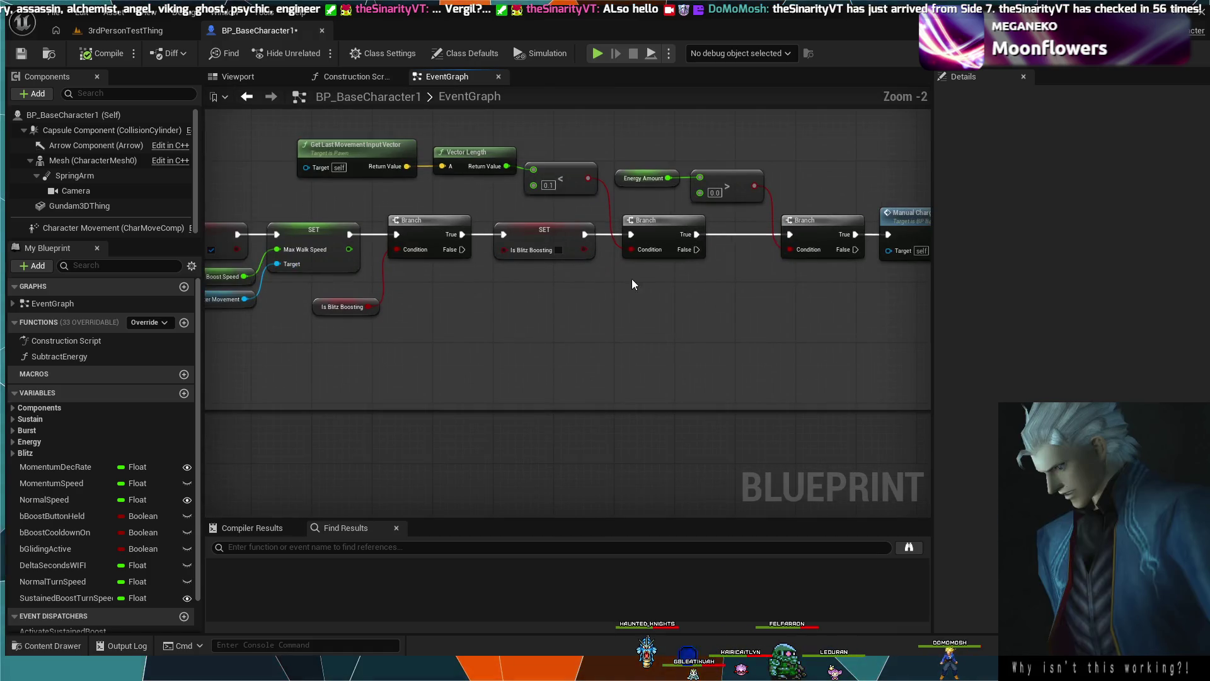
{"action": "left_click_drag", "start_coordinate": [641, 278], "coordinate": [531, 286]}
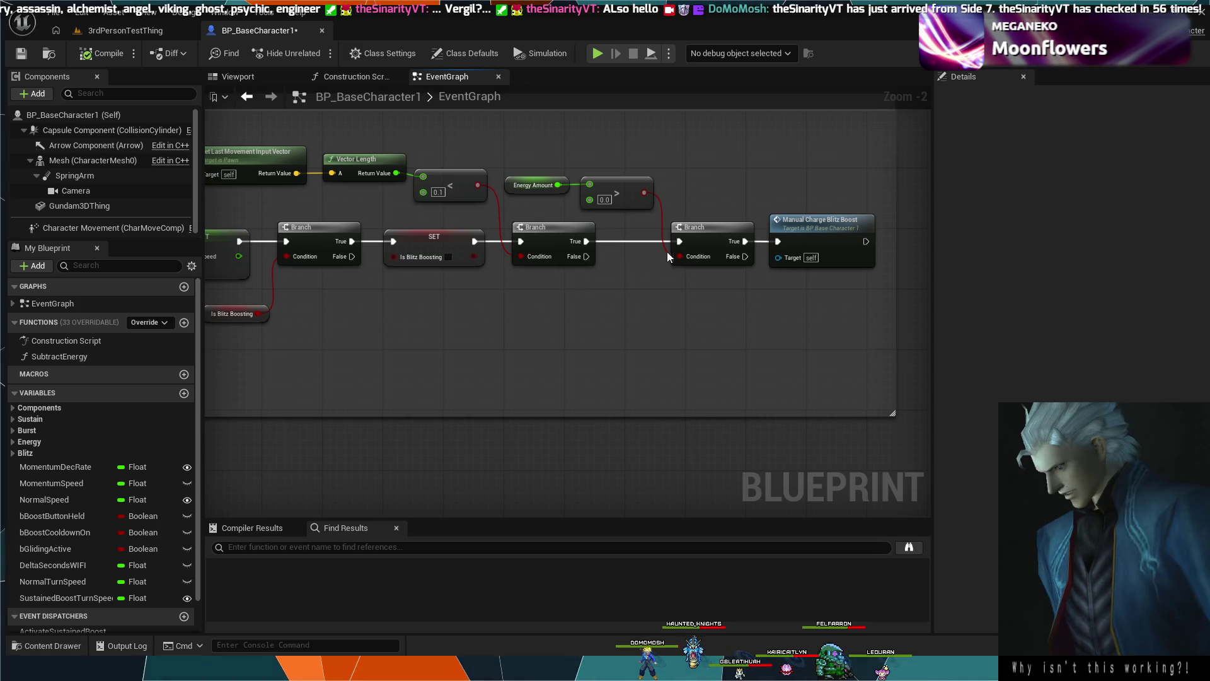
{"action": "left_click", "coordinate": [761, 241], "text": "alt"}
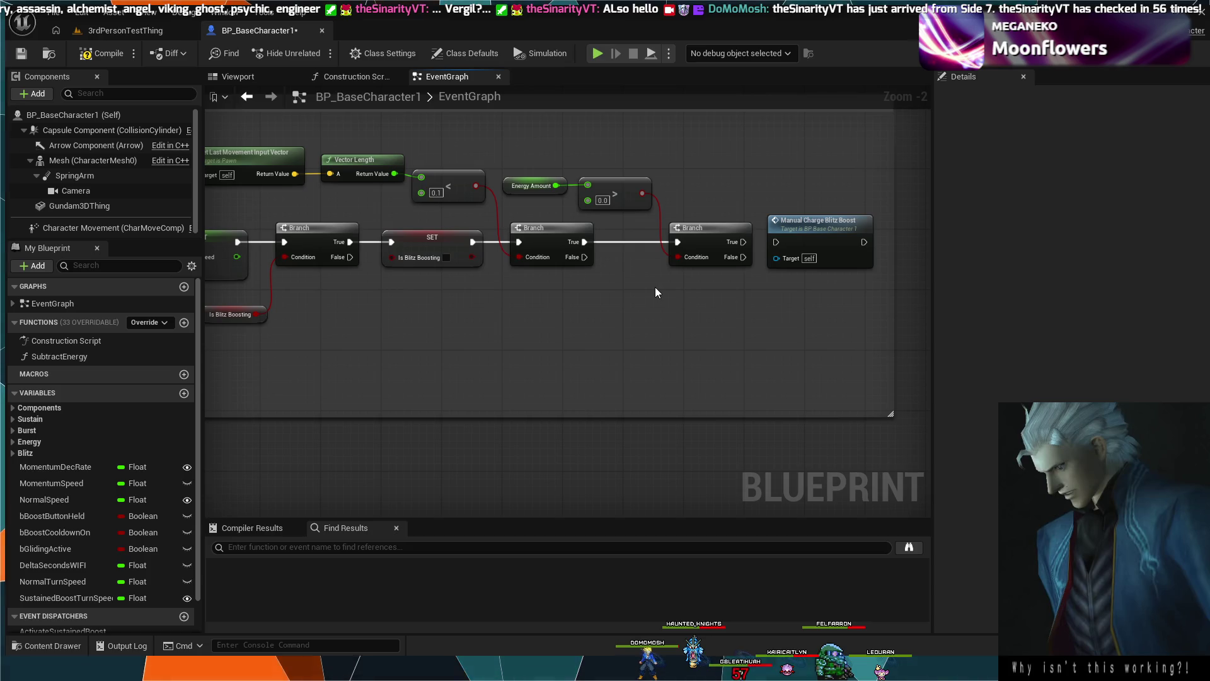
{"action": "left_click_drag", "start_coordinate": [551, 274], "coordinate": [633, 306]}
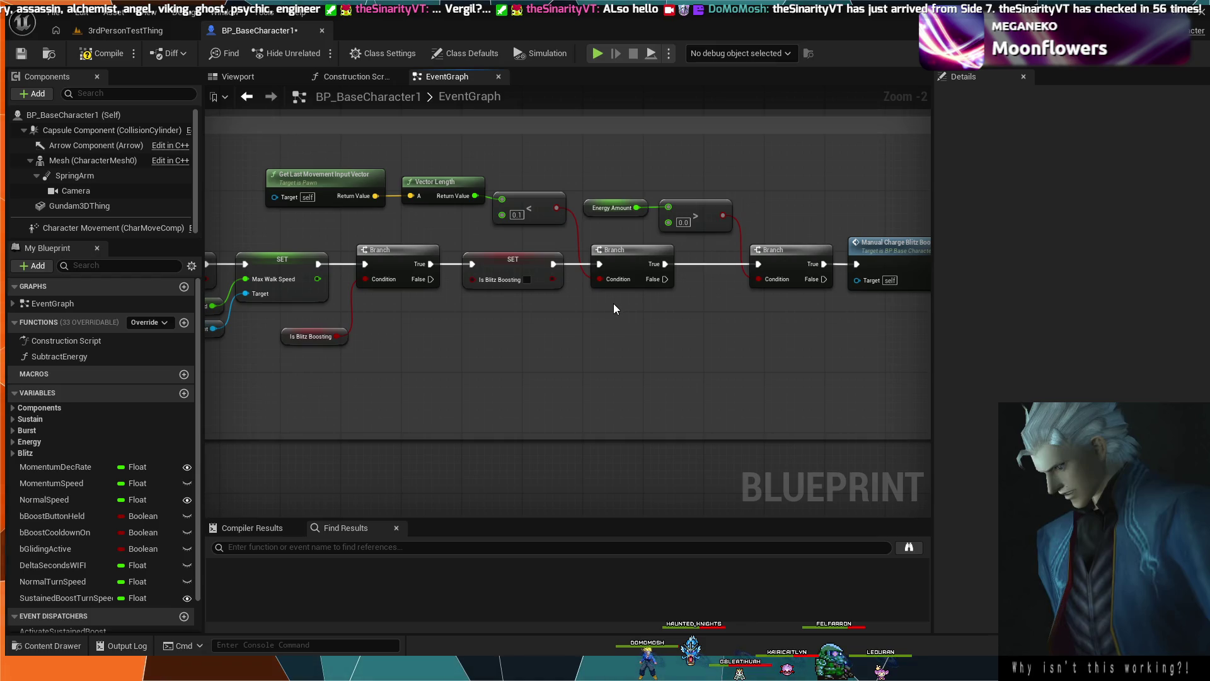
{"action": "left_click", "coordinate": [690, 264], "text": "alt"}
{"action": "scroll", "coordinate": [749, 319], "scroll_direction": "down", "scroll_amount": 3}
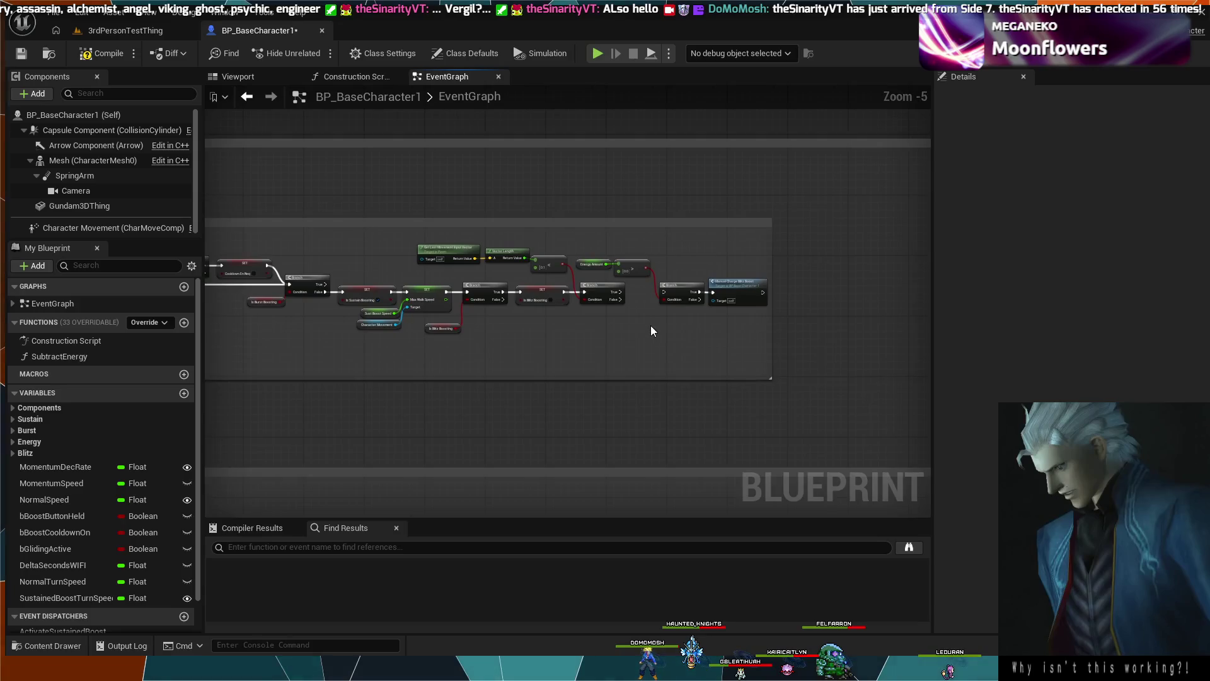
{"action": "left_click_drag", "start_coordinate": [652, 250], "coordinate": [637, 262]}
Widen the comment box and shift the energy-check nodes and Manual Charge Blitz Boost right.
{"action": "left_click", "coordinate": [594, 262], "text": "ctrl"}
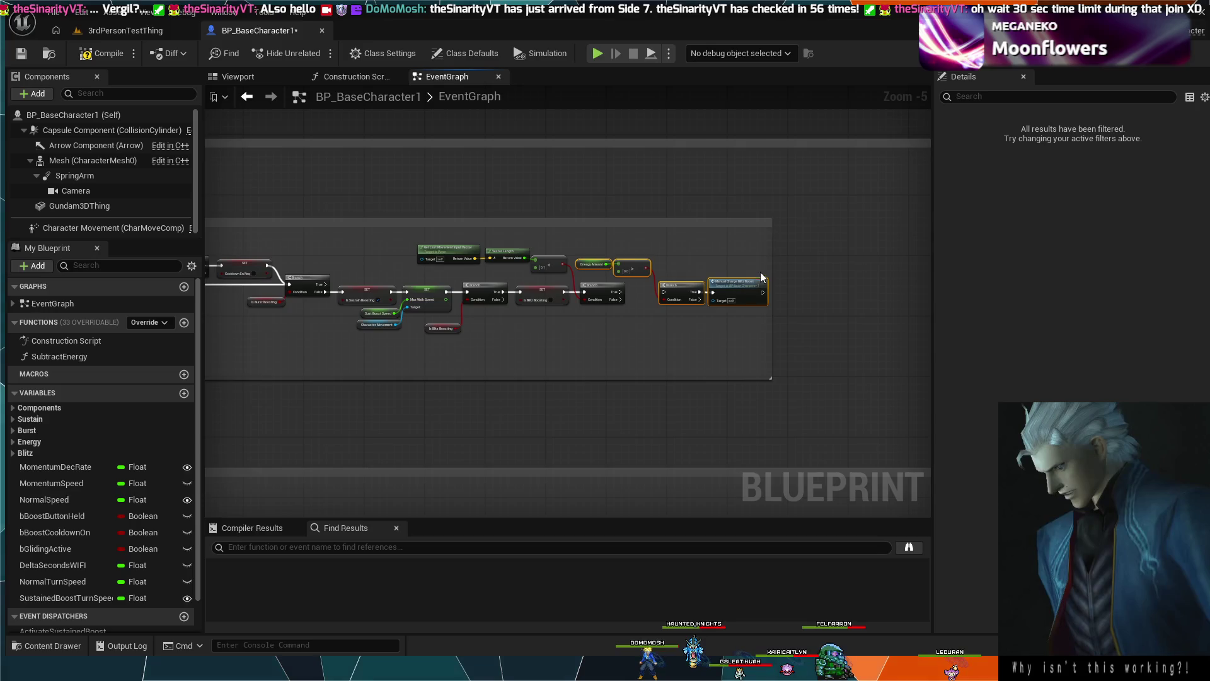
{"action": "left_click_drag", "start_coordinate": [771, 278], "coordinate": [851, 278]}
{"action": "left_click_drag", "start_coordinate": [740, 282], "coordinate": [793, 278]}
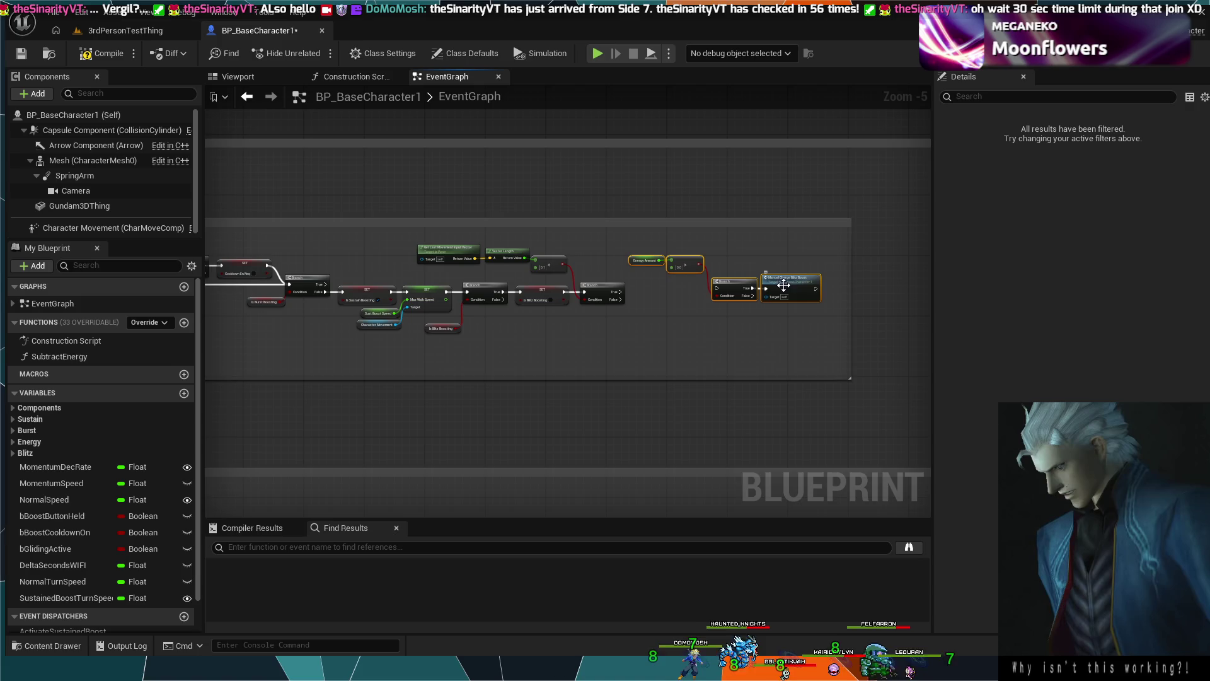
{"action": "left_click_drag", "start_coordinate": [784, 287], "coordinate": [774, 289]}
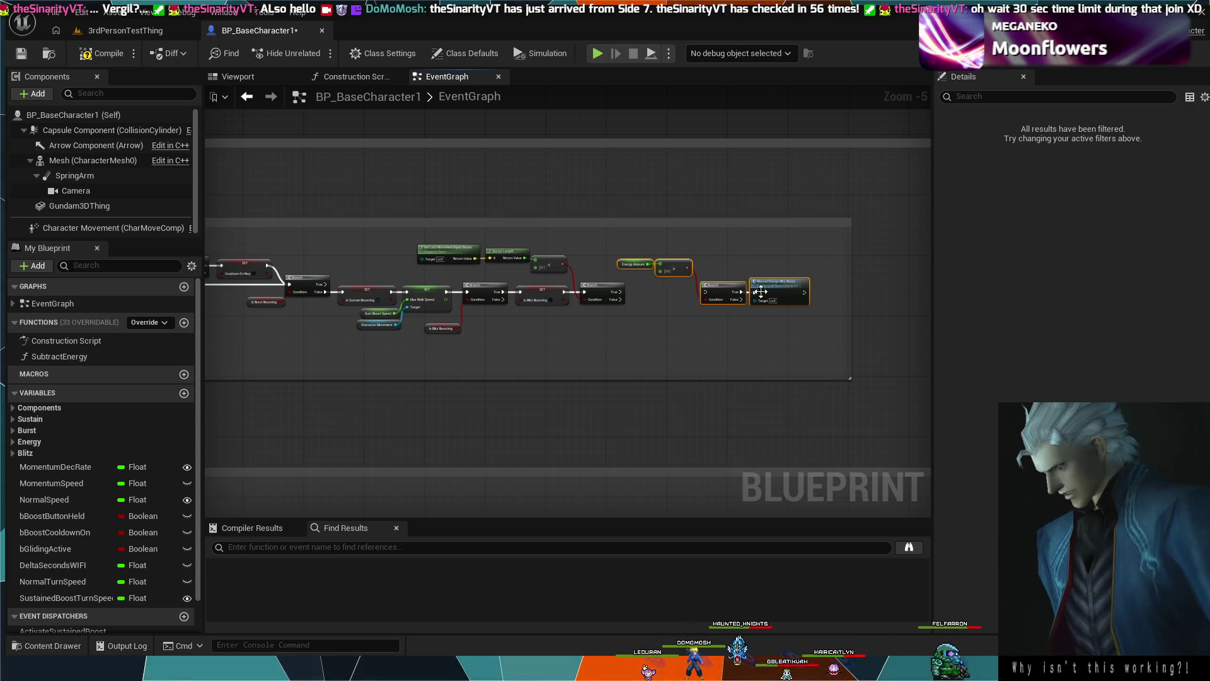
{"action": "left_click", "coordinate": [641, 289]}
Insert a SET Is Sustain Boosting node on the movement Branch's True output.
{"action": "left_click_drag", "start_coordinate": [619, 294], "coordinate": [653, 295]}
{"action": "key", "text": "ctrl+v"}
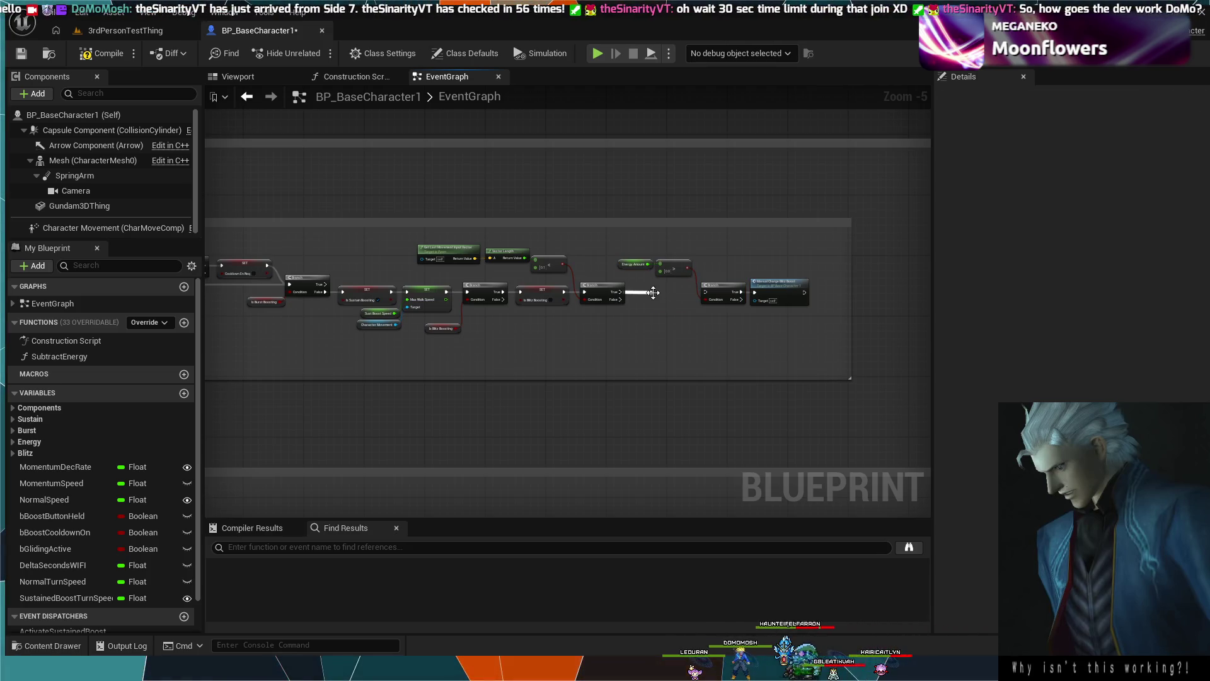
{"action": "key", "text": "Delete"}
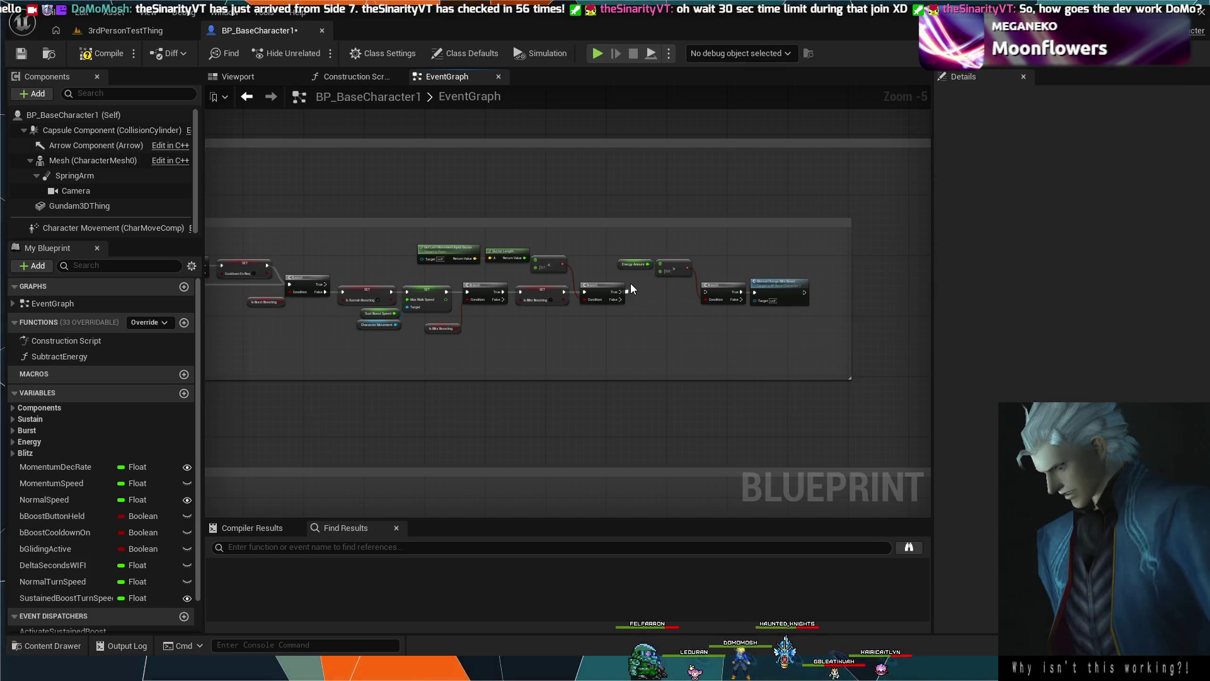
{"action": "key", "text": "ctrl+v"}
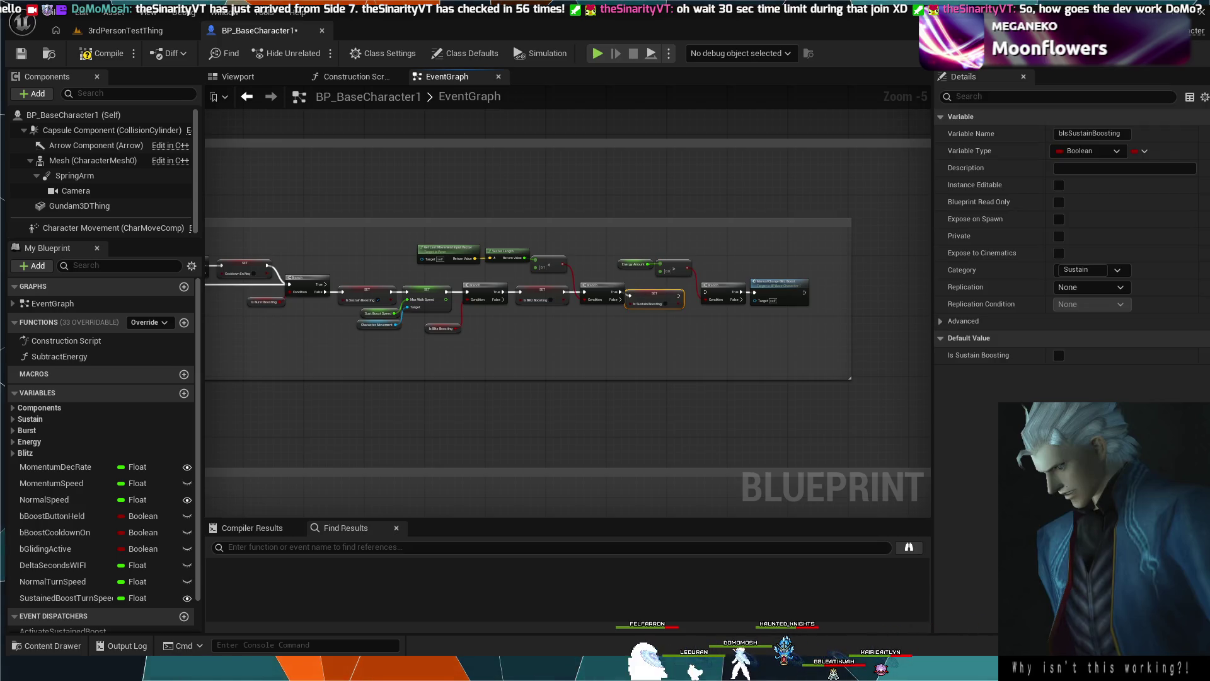
{"action": "scroll", "coordinate": [736, 334], "scroll_direction": "up", "scroll_amount": 3}
{"action": "scroll", "coordinate": [586, 271], "scroll_direction": "up", "scroll_amount": 2}
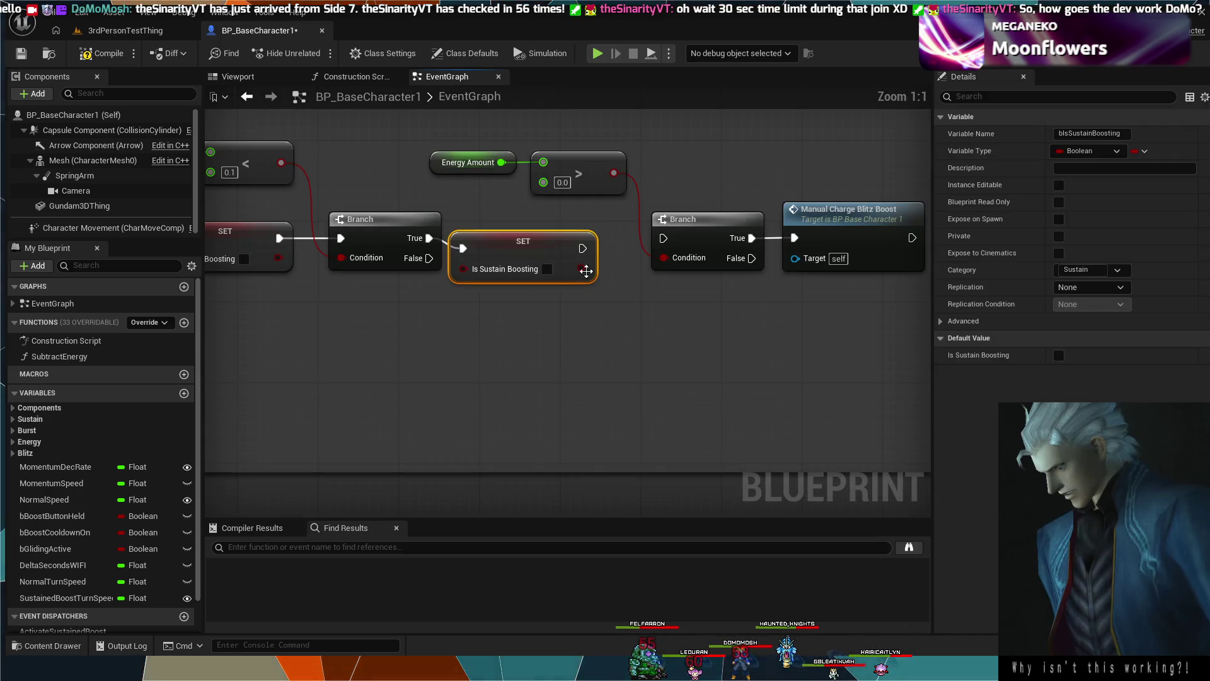
{"action": "left_click_drag", "start_coordinate": [546, 247], "coordinate": [549, 243]}
Leave Is Sustain Boosting unchecked, then switch to the 3rdPersonTestThing level.
{"action": "left_click", "coordinate": [557, 258]}
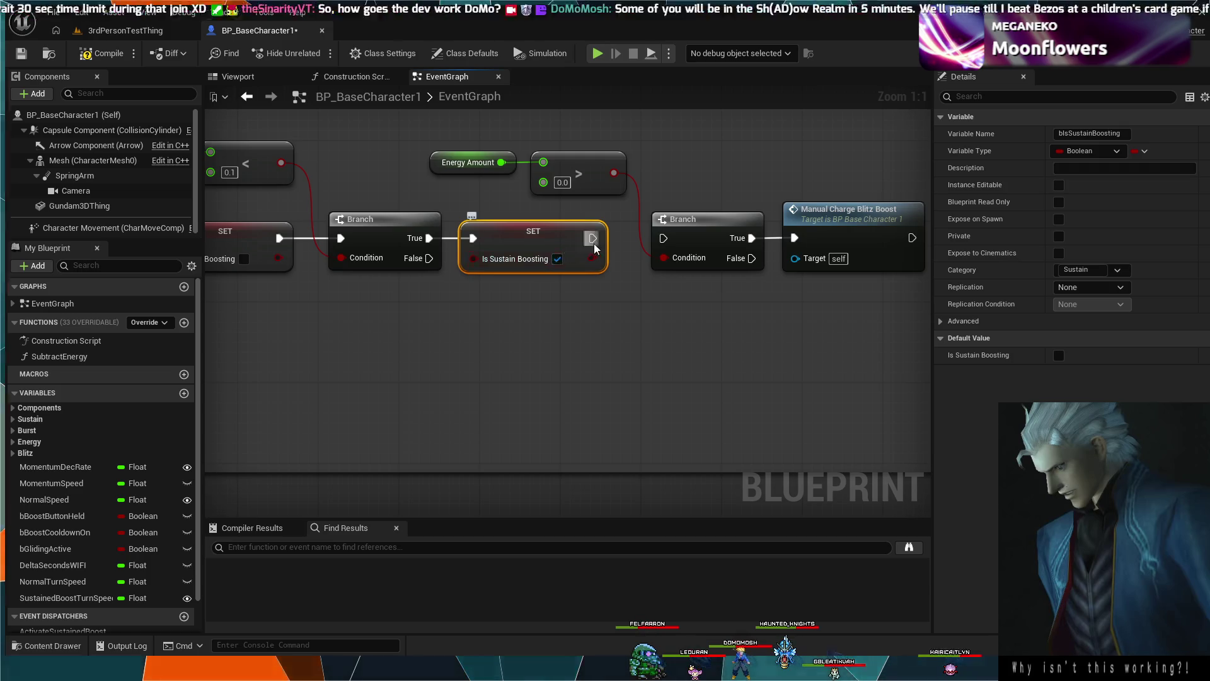
{"action": "left_click_drag", "start_coordinate": [566, 238], "coordinate": [575, 238]}
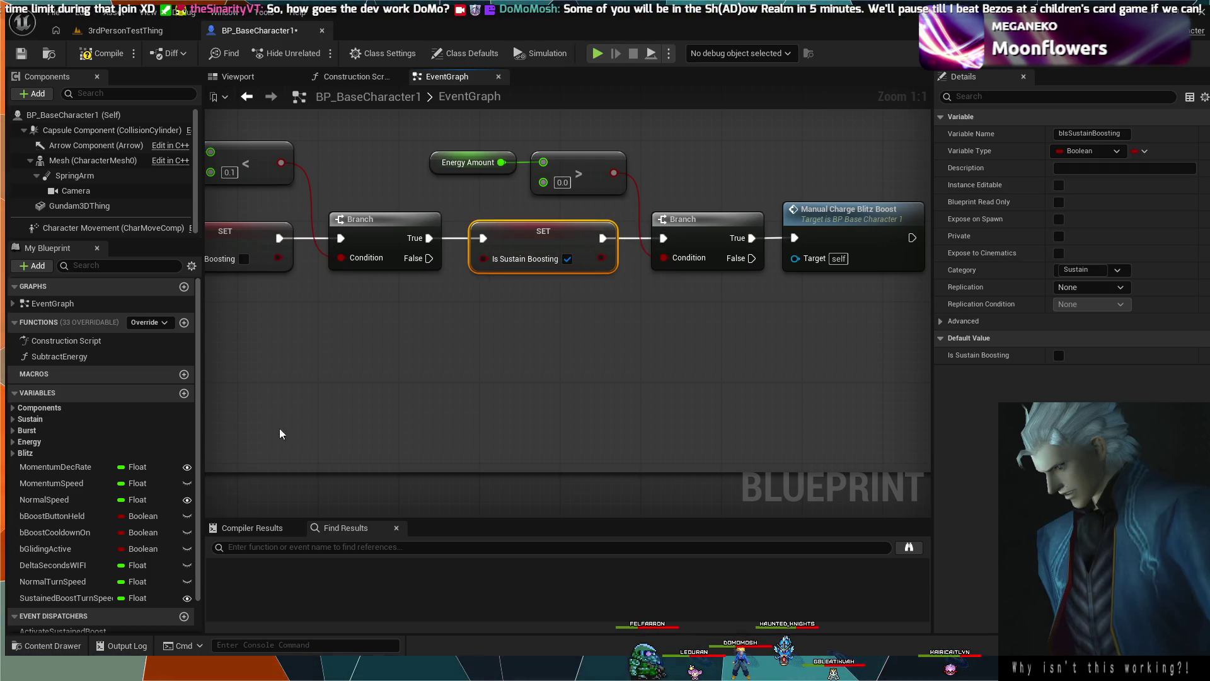
{"action": "left_click", "coordinate": [575, 296]}
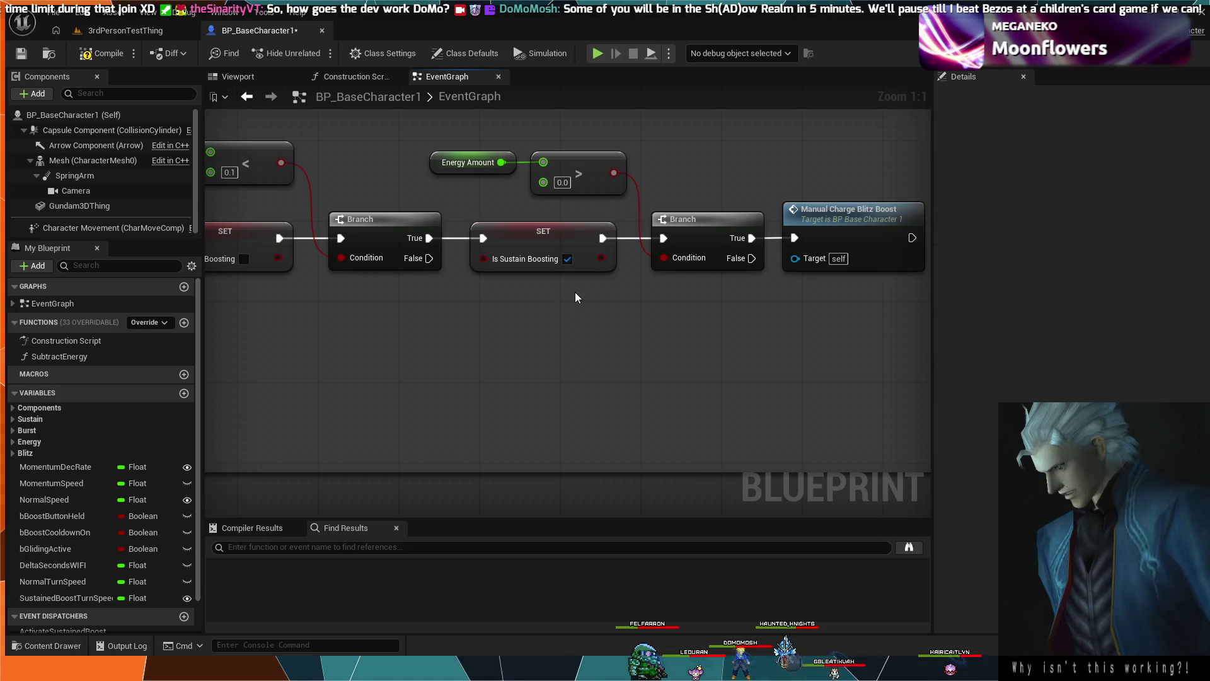
{"action": "left_click", "coordinate": [567, 259]}
{"action": "scroll", "coordinate": [552, 320], "scroll_direction": "down", "scroll_amount": 2}
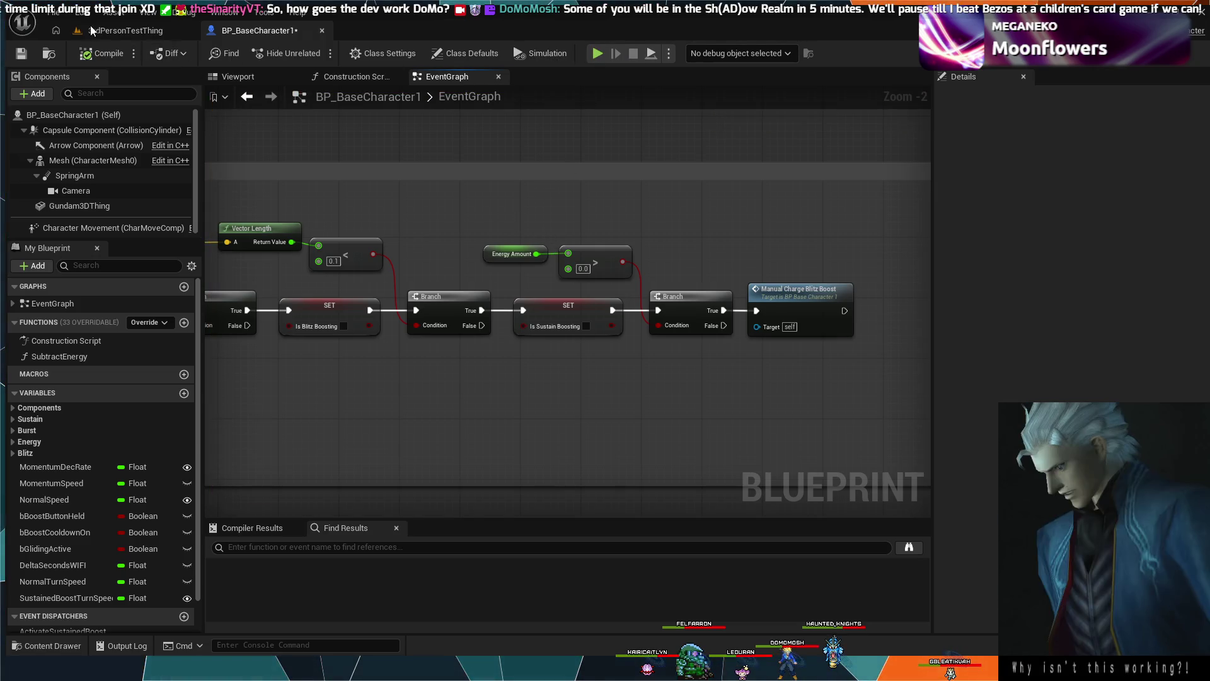
{"action": "left_click", "coordinate": [126, 31]}
Play-test the mech with W, stop with Shift+F1, and return to BP_BaseCharacter1's EventGraph.
{"action": "left_click", "coordinate": [317, 52]}
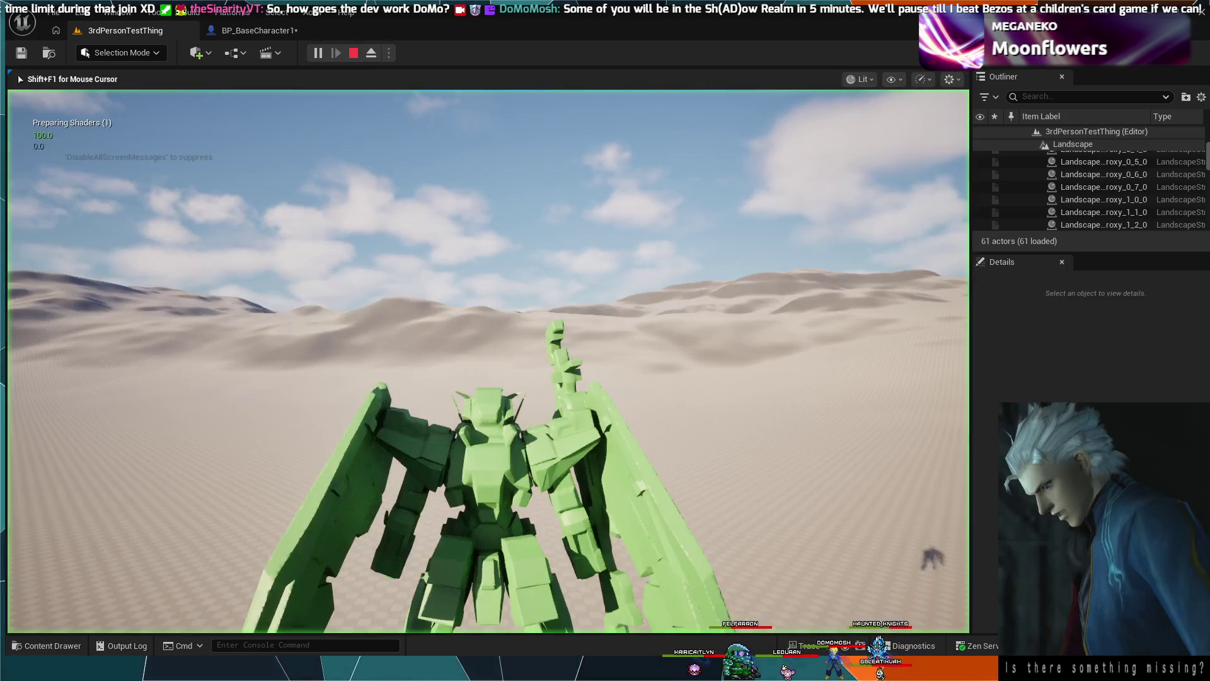
{"action": "key", "text": "w"}
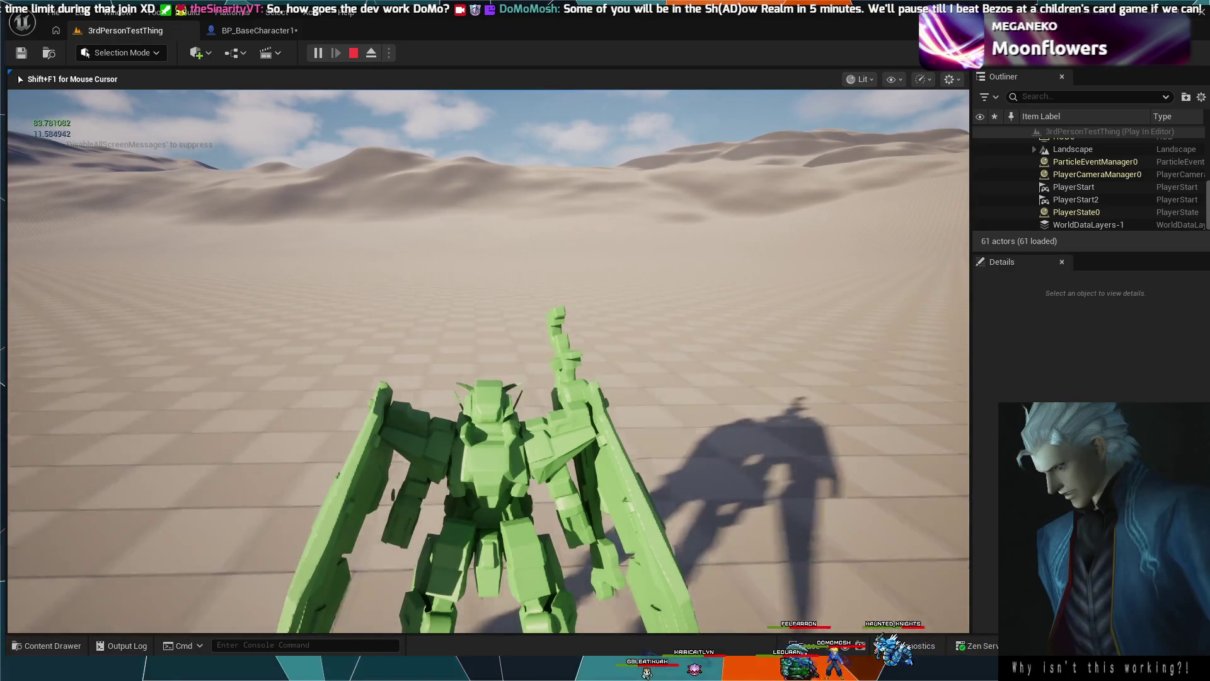
{"action": "key", "text": "w"}
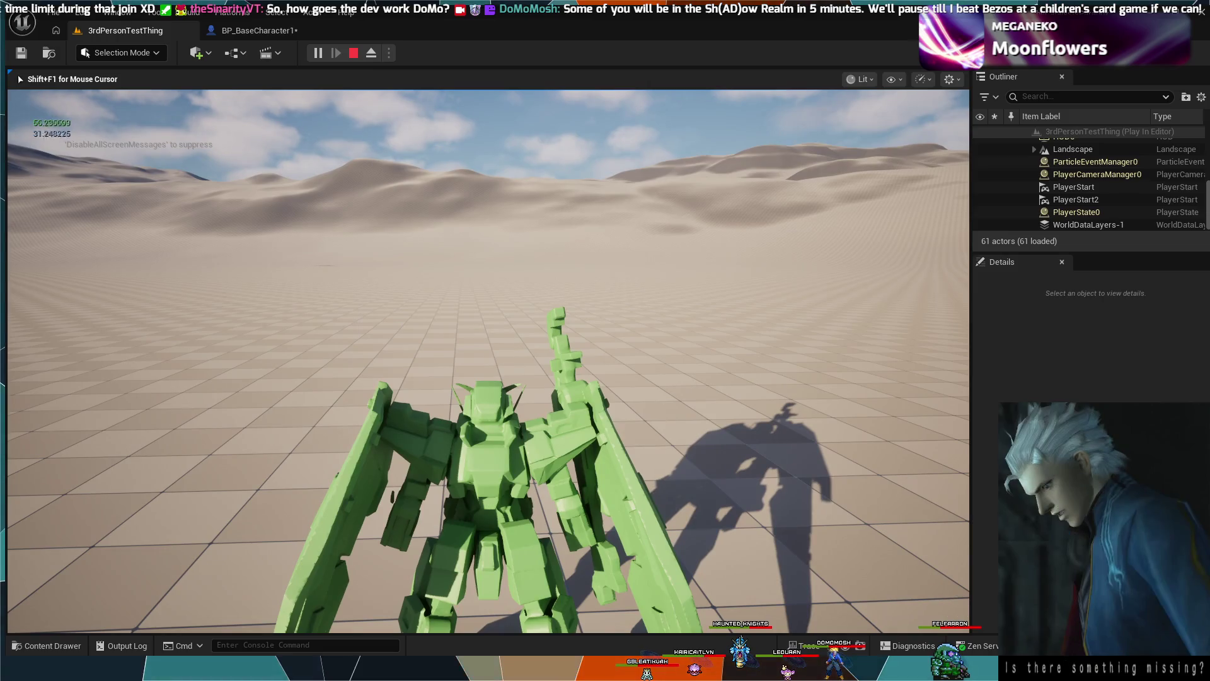
{"action": "key", "text": "w"}
{"action": "key", "text": "shift+F1"}
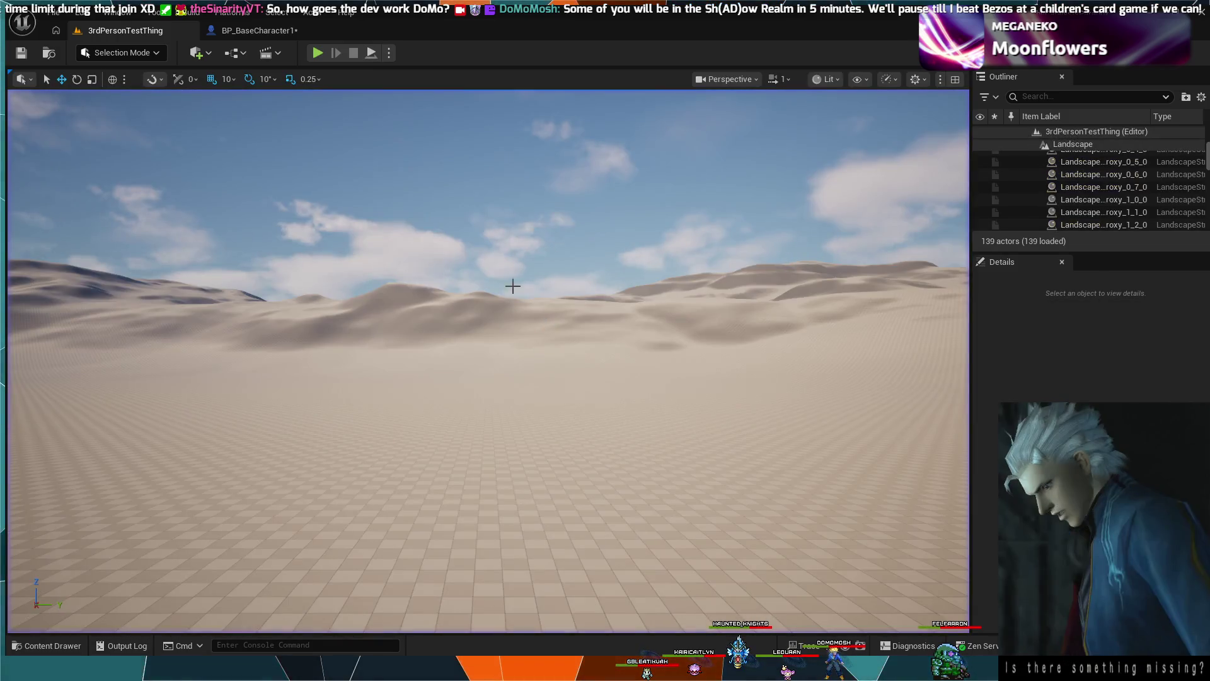
{"action": "left_click", "coordinate": [271, 33]}
{"action": "scroll", "coordinate": [478, 275], "scroll_direction": "down", "scroll_amount": 1}
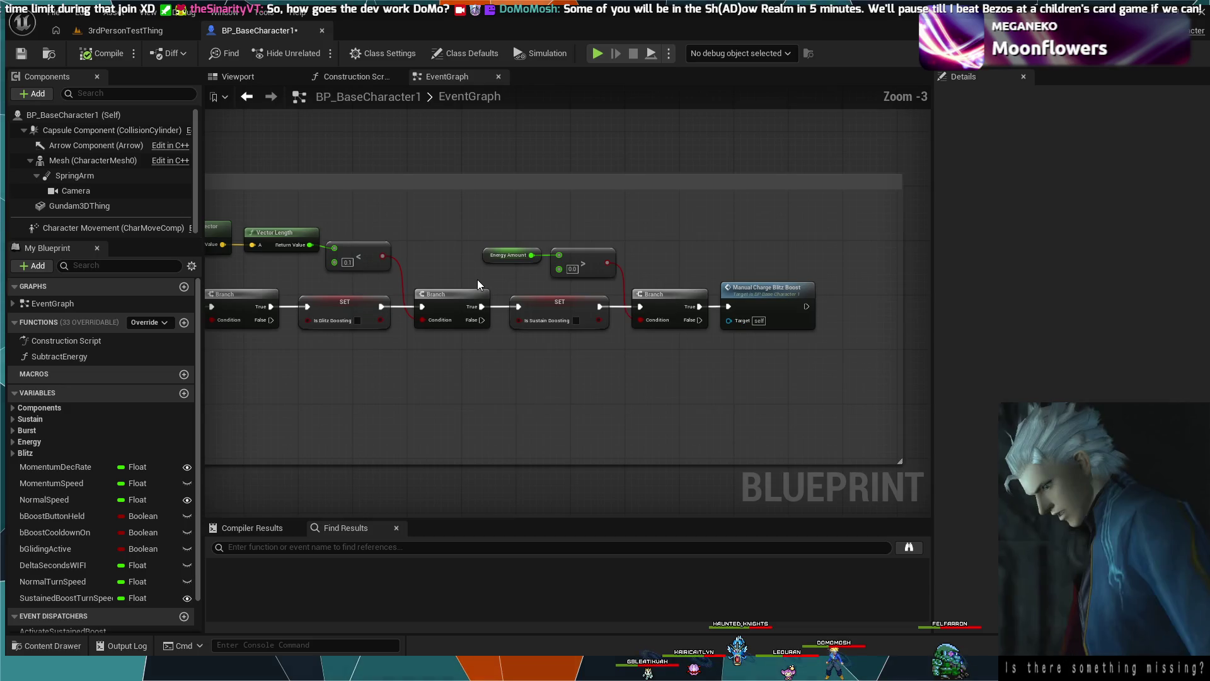
Delete the Energy Amount > 0.0 Branch, its compare node and the Energy Amount getter.
{"action": "left_click_drag", "start_coordinate": [421, 246], "coordinate": [546, 244]}
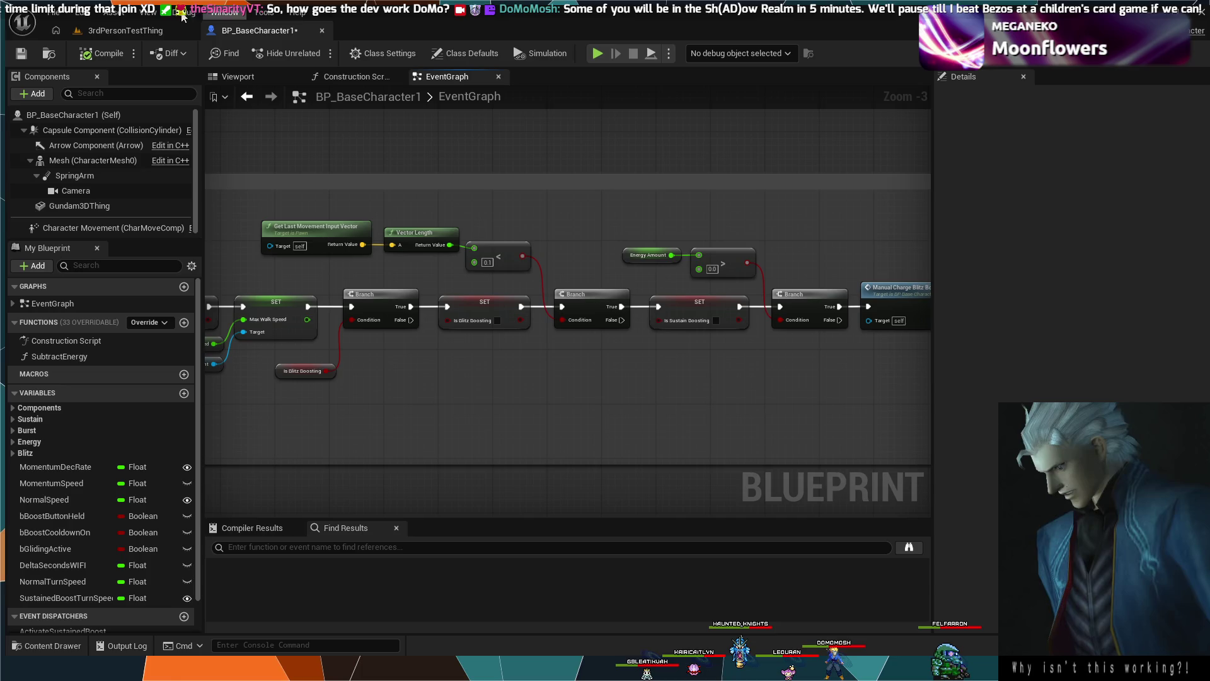
{"action": "mouse_move", "coordinate": [378, 350]}
{"action": "left_mouse_down"}
{"action": "mouse_move", "coordinate": [435, 353]}
{"action": "mouse_move", "coordinate": [508, 292]}
{"action": "mouse_move", "coordinate": [642, 372]}
{"action": "mouse_move", "coordinate": [652, 307]}
{"action": "left_mouse_up"}
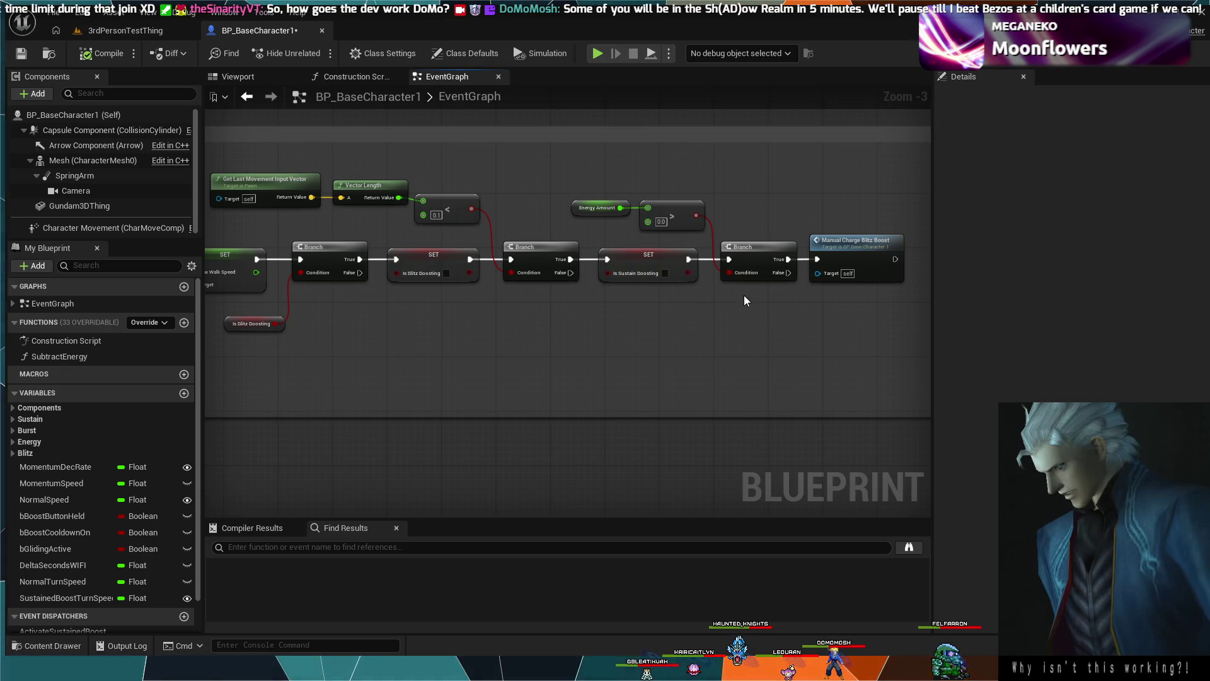
{"action": "left_click", "coordinate": [750, 255]}
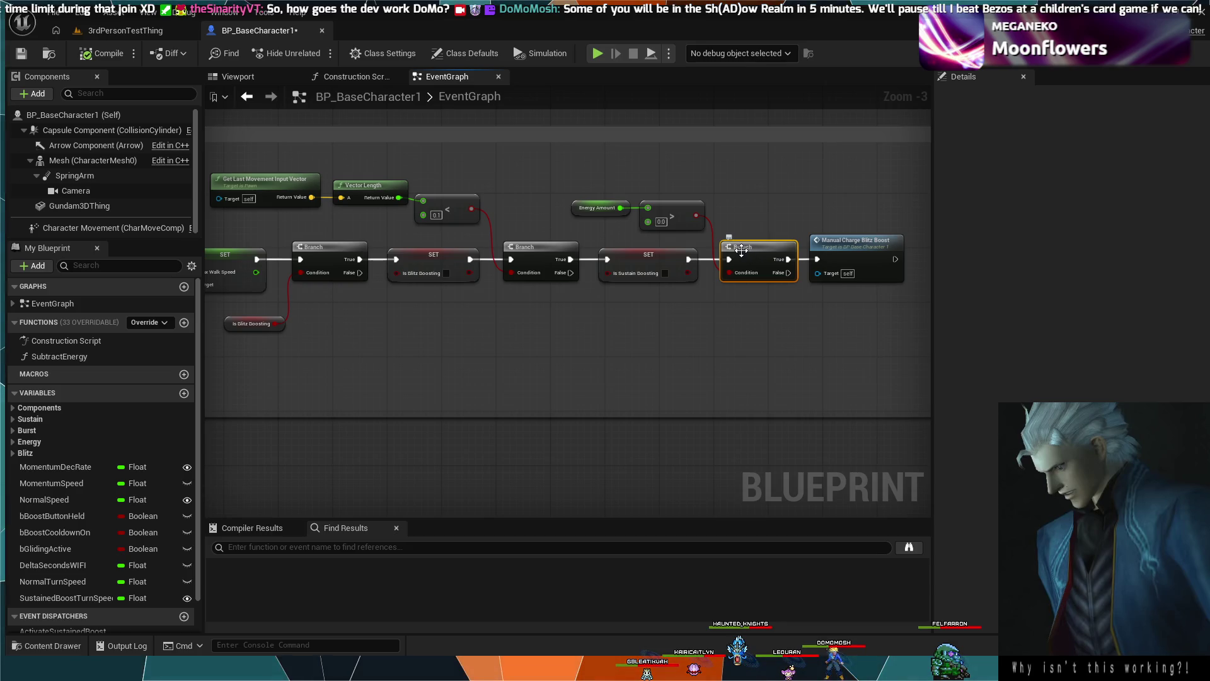
{"action": "left_click", "coordinate": [683, 211], "text": "ctrl"}
{"action": "key", "text": "Delete"}
{"action": "left_click", "coordinate": [604, 200]}
{"action": "key", "text": "Delete"}
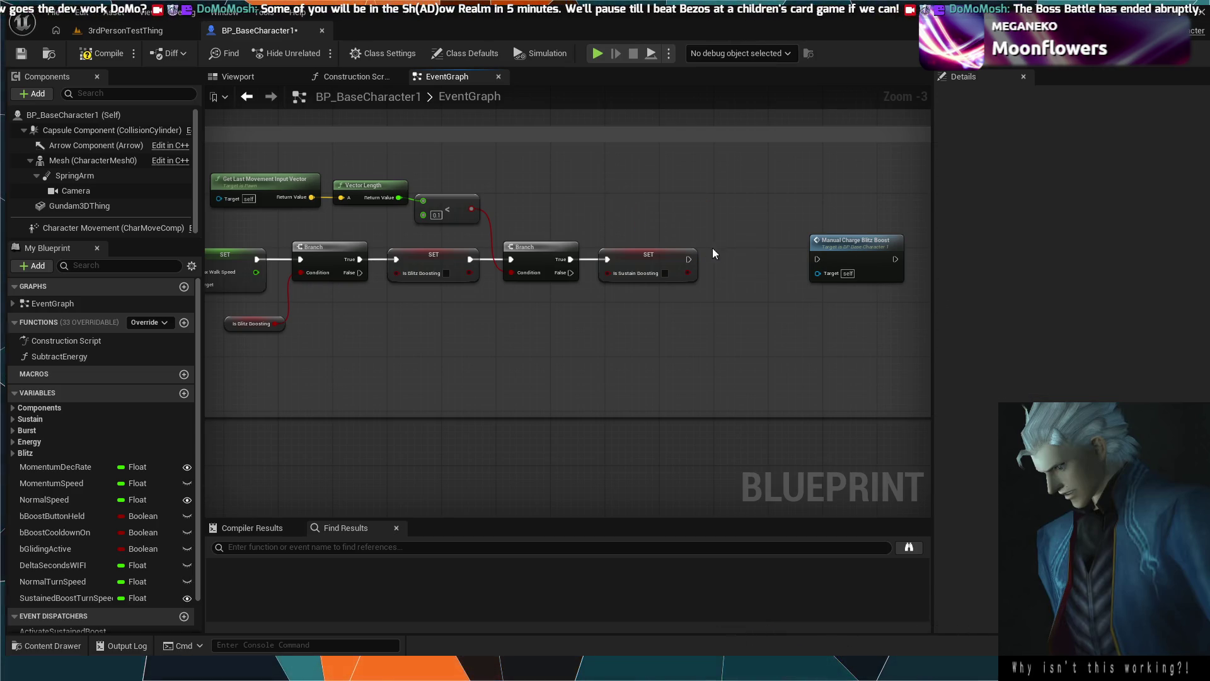
Wire SET Is Sustain Boosting's exec output into Manual Charge Blitz Boost.
{"action": "mouse_move", "coordinate": [822, 243]}
{"action": "left_mouse_down"}
{"action": "mouse_move", "coordinate": [727, 249]}
{"action": "mouse_move", "coordinate": [718, 263]}
{"action": "left_mouse_up"}
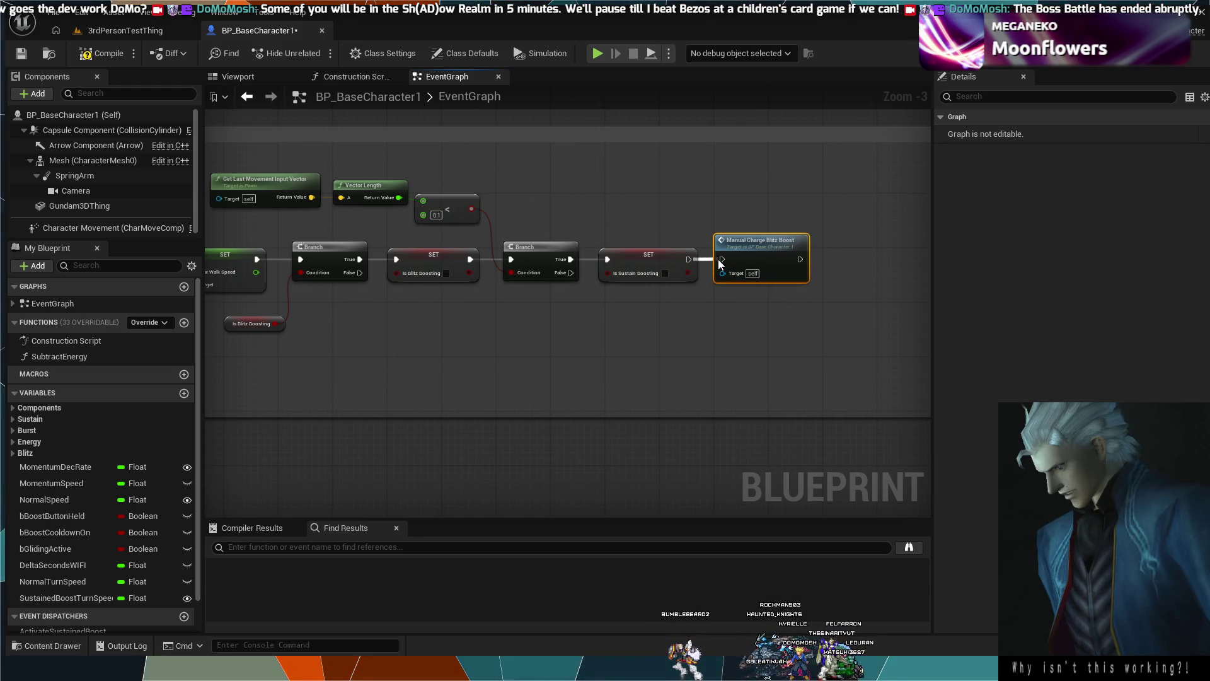
{"action": "key", "text": "ctrl+z"}
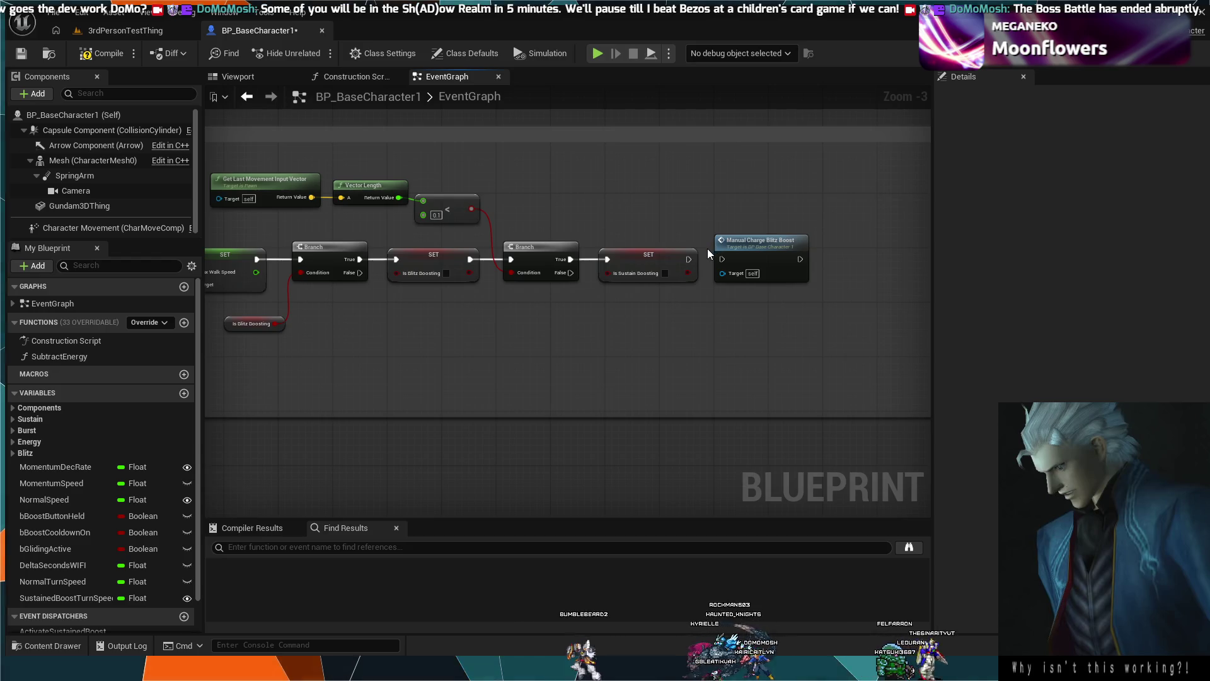
{"action": "left_click_drag", "start_coordinate": [689, 259], "coordinate": [721, 259]}
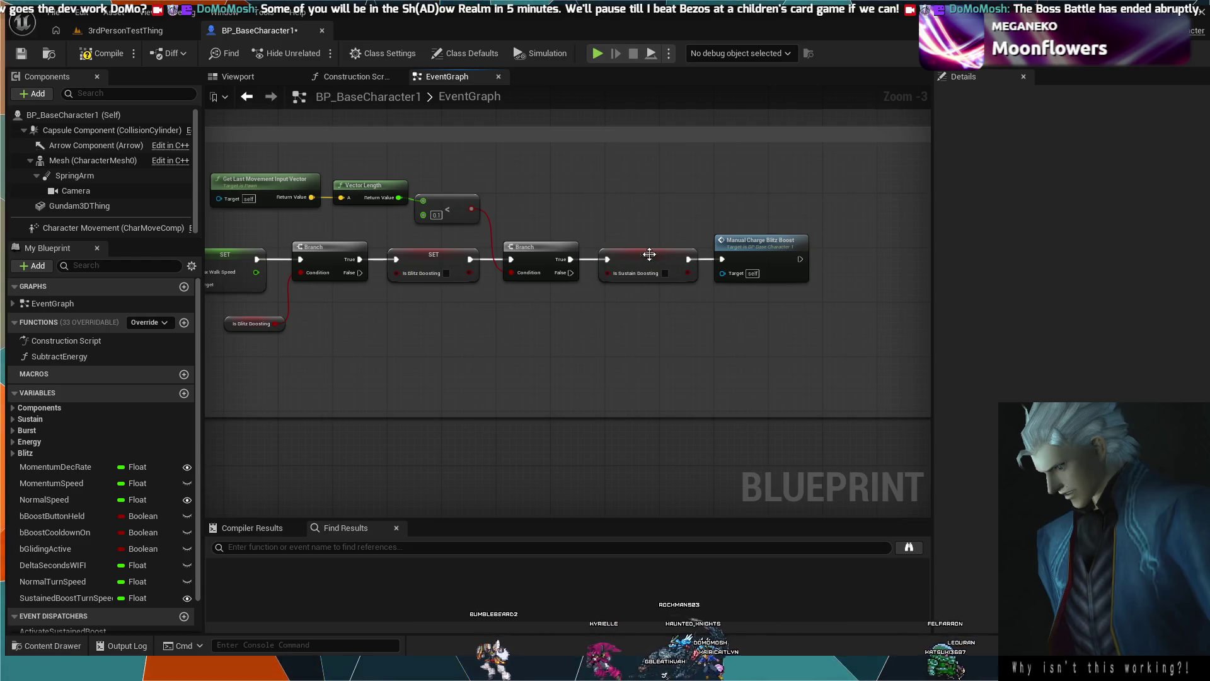
Play-test 3rdPersonTestThing, moving with W and flying with Space, then stop and return to the blueprint.
{"action": "left_click", "coordinate": [137, 33]}
{"action": "key", "text": "alt+p"}
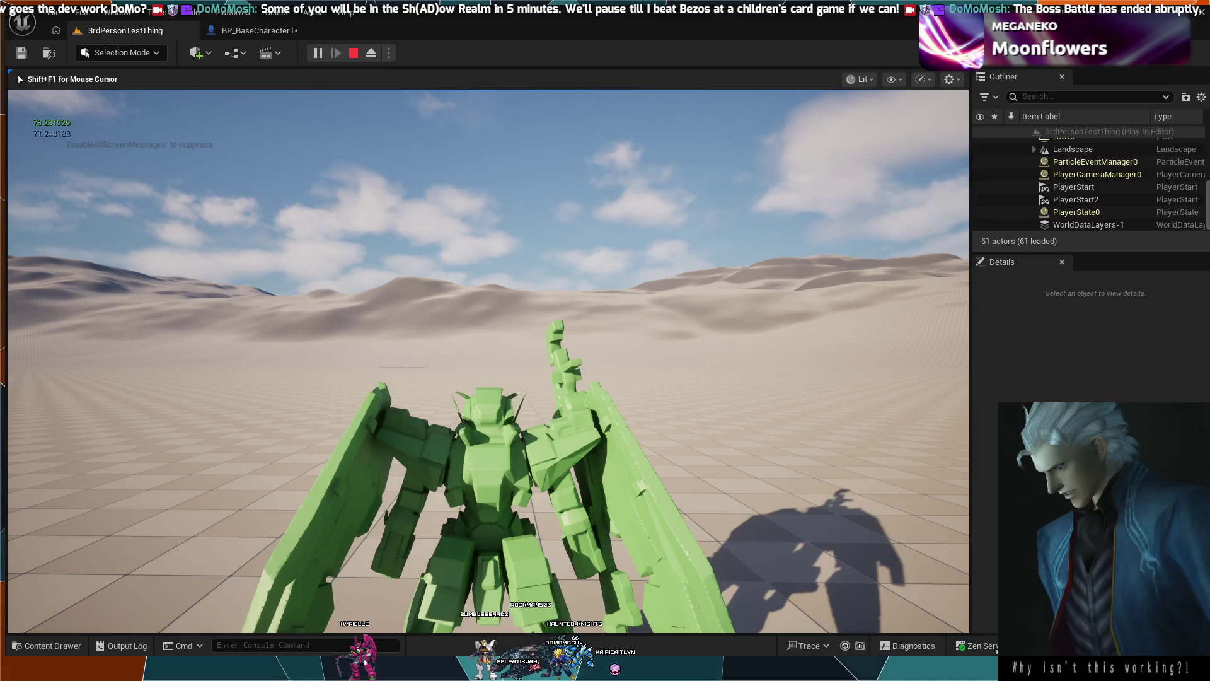
{"action": "key", "text": "w"}
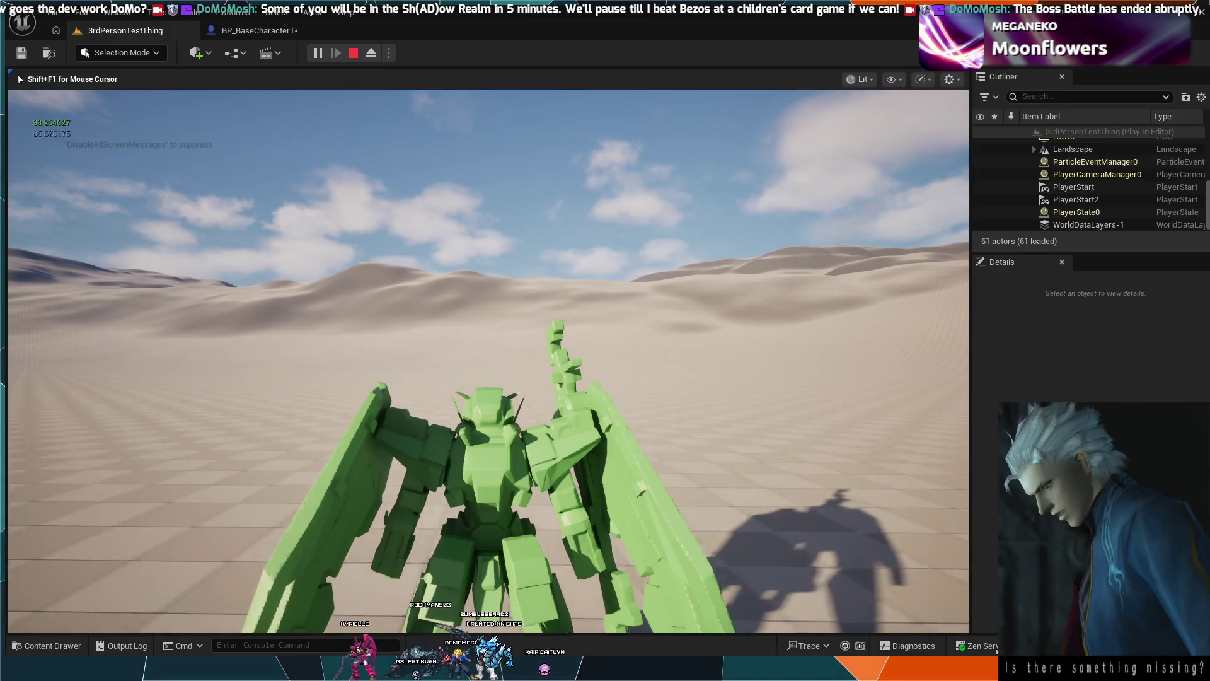
{"action": "key", "text": "w"}
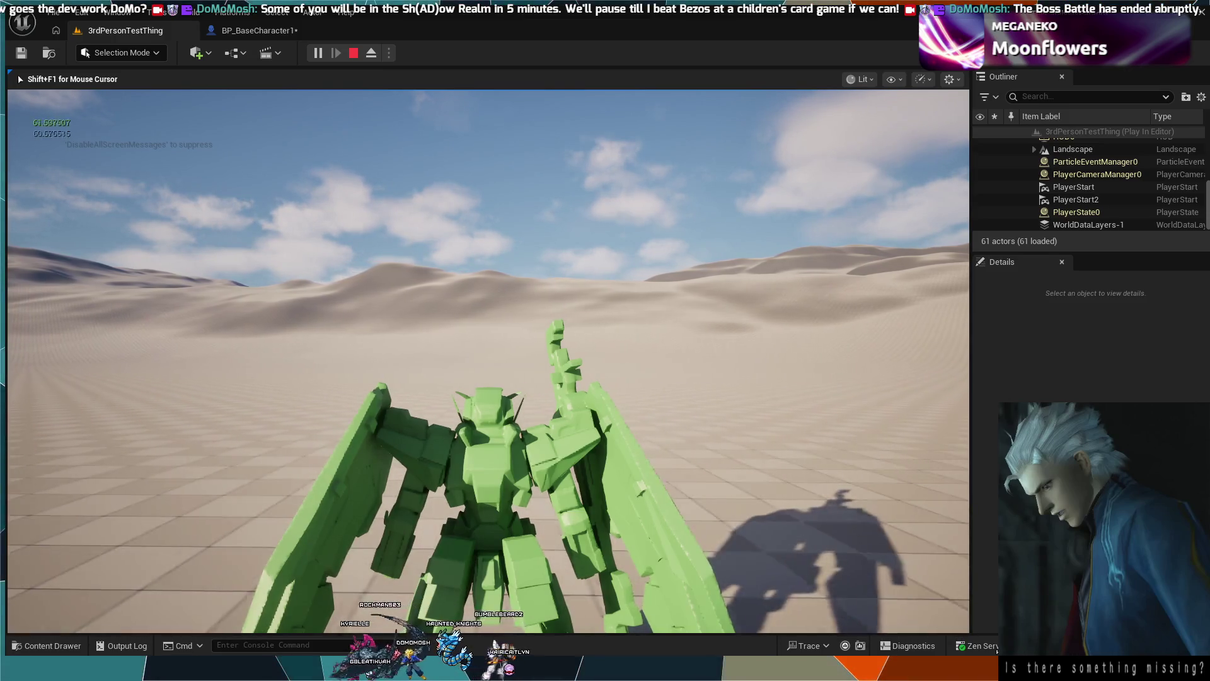
{"action": "key", "text": "w"}
{"action": "key", "text": "space"}
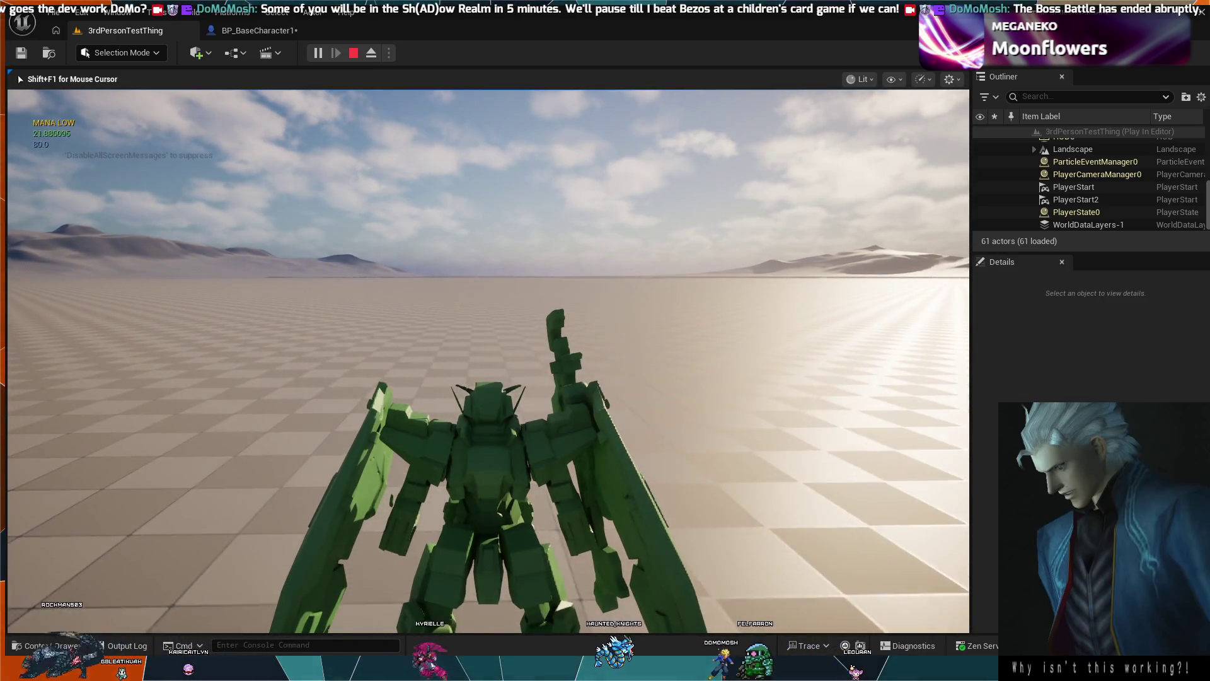
{"action": "key", "text": "Escape"}
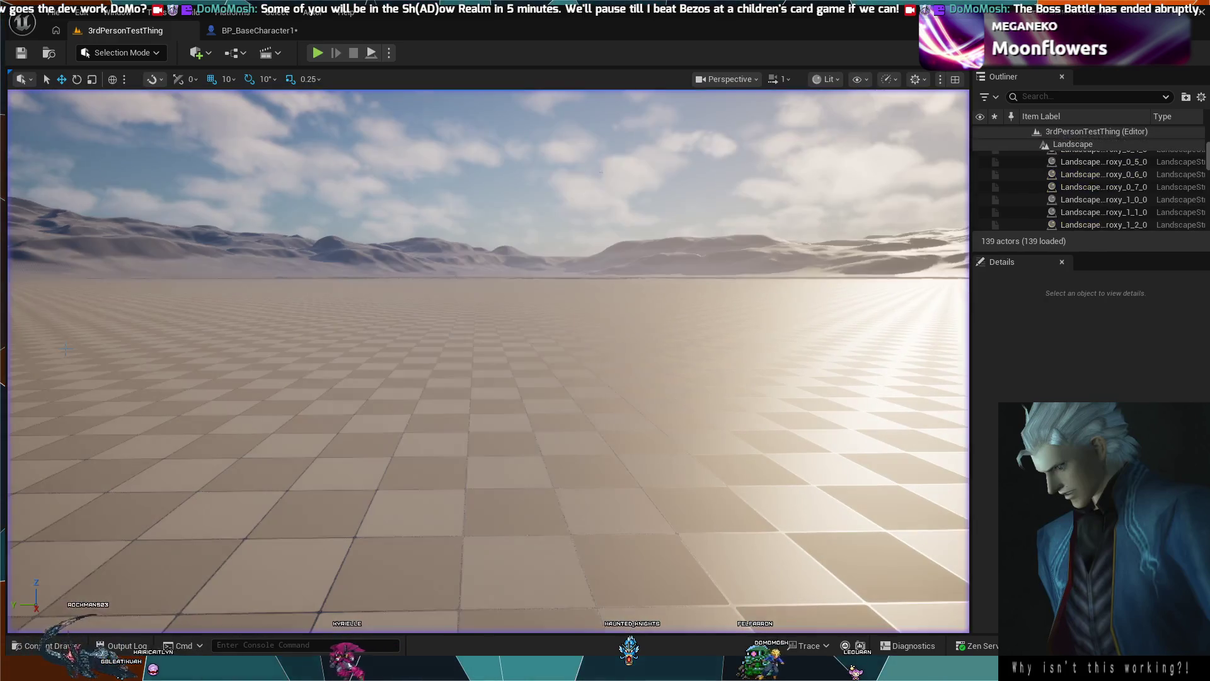
{"action": "left_click", "coordinate": [219, 37]}
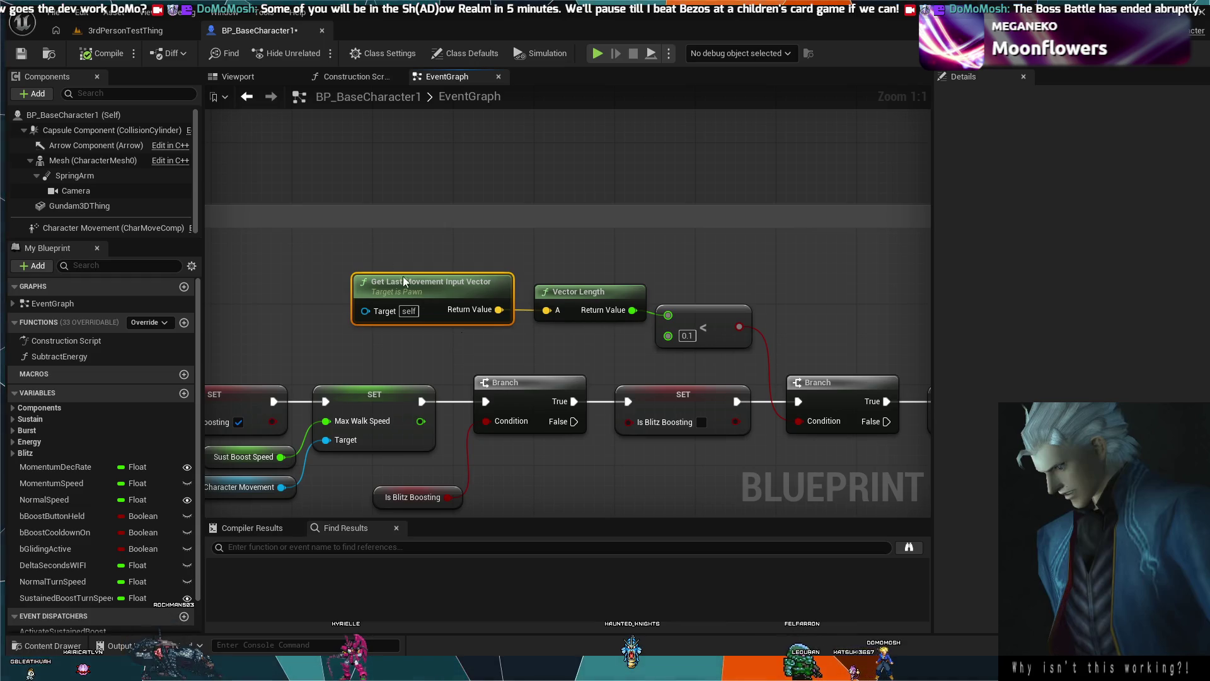
Remove Get Last Movement Input Vector and shift Vector Length left with its input unwired.
{"action": "key", "text": "Delete"}
{"action": "mouse_move", "coordinate": [586, 290]}
{"action": "left_mouse_down"}
{"action": "mouse_move", "coordinate": [505, 262]}
{"action": "mouse_move", "coordinate": [481, 274]}
{"action": "mouse_move", "coordinate": [490, 289]}
{"action": "mouse_move", "coordinate": [676, 230]}
{"action": "left_mouse_up"}
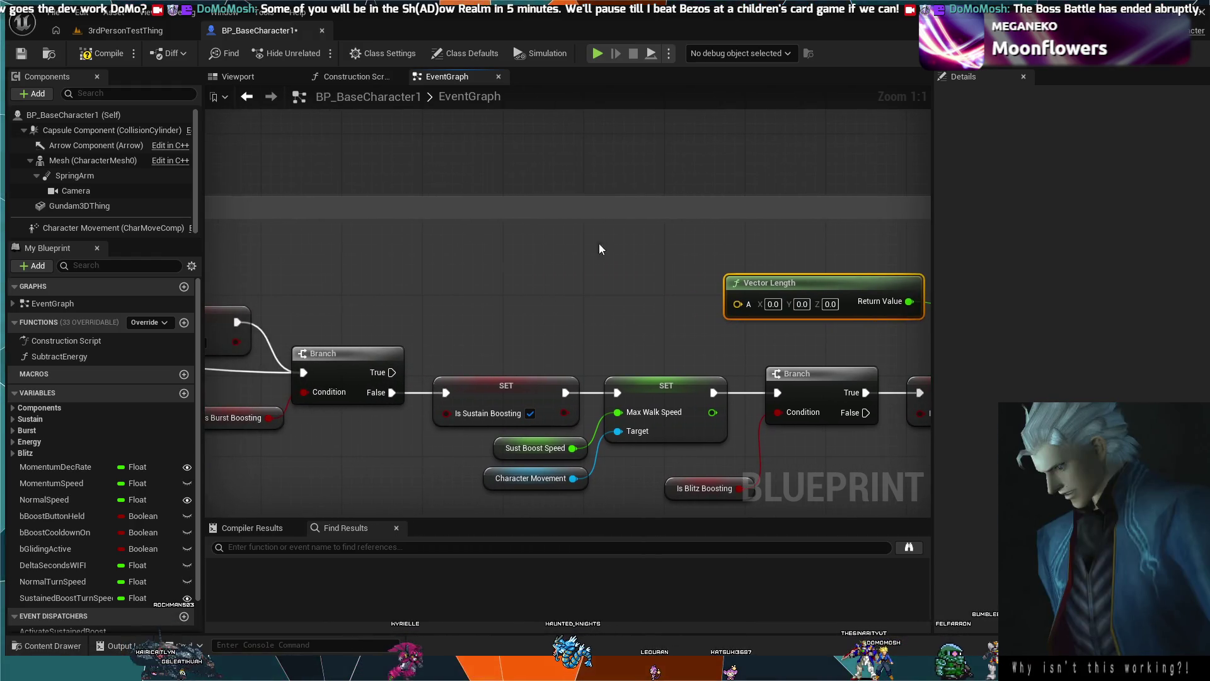
{"action": "scroll", "coordinate": [554, 249], "scroll_direction": "down", "scroll_amount": 1}
{"action": "left_click_drag", "start_coordinate": [554, 249], "coordinate": [509, 247]}
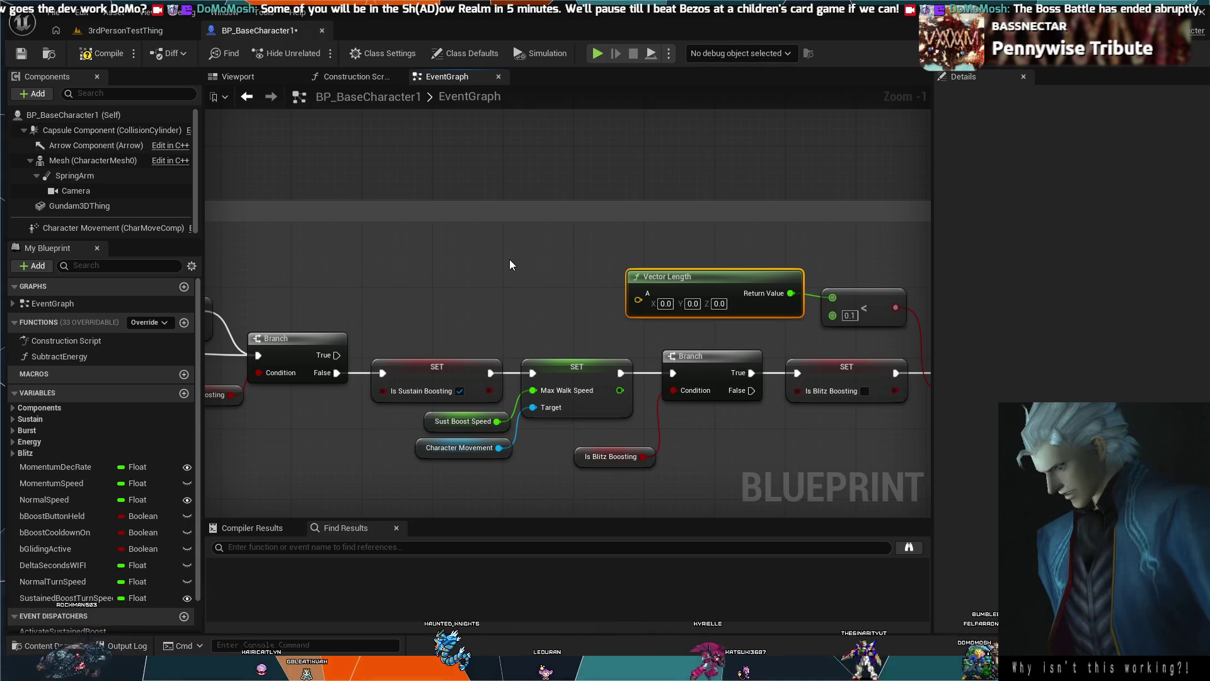
{"action": "scroll", "coordinate": [509, 259], "scroll_direction": "down", "scroll_amount": 1}
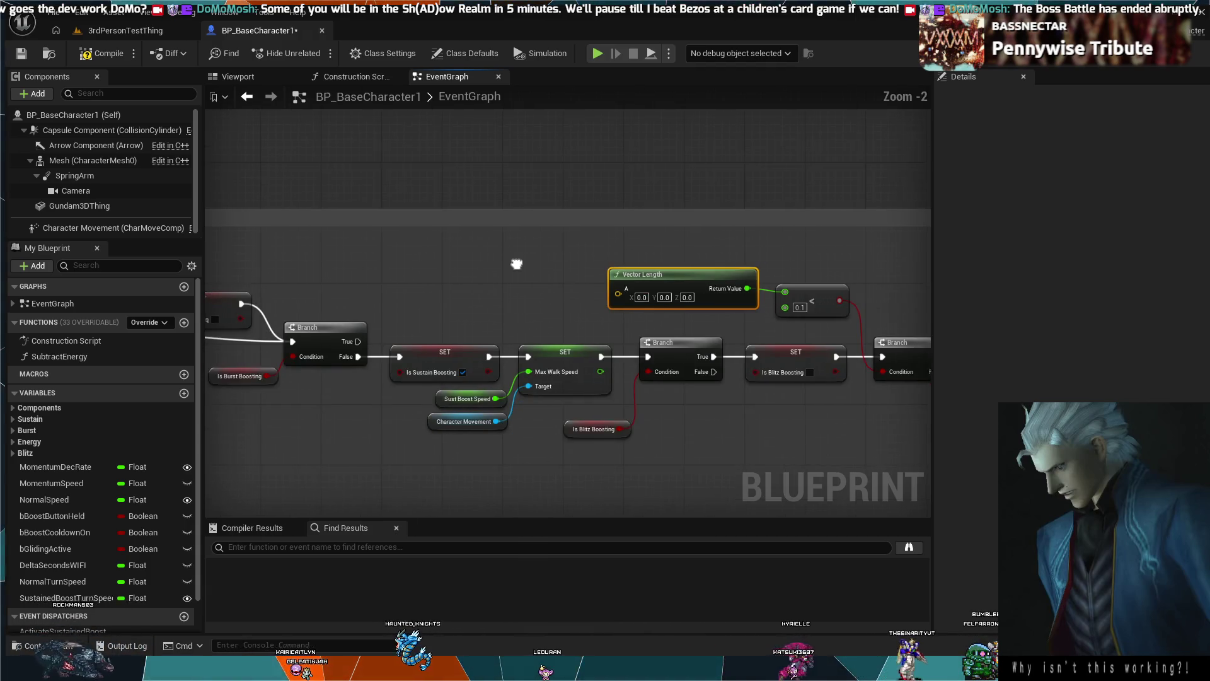
{"action": "left_click_drag", "start_coordinate": [509, 259], "coordinate": [396, 248]}
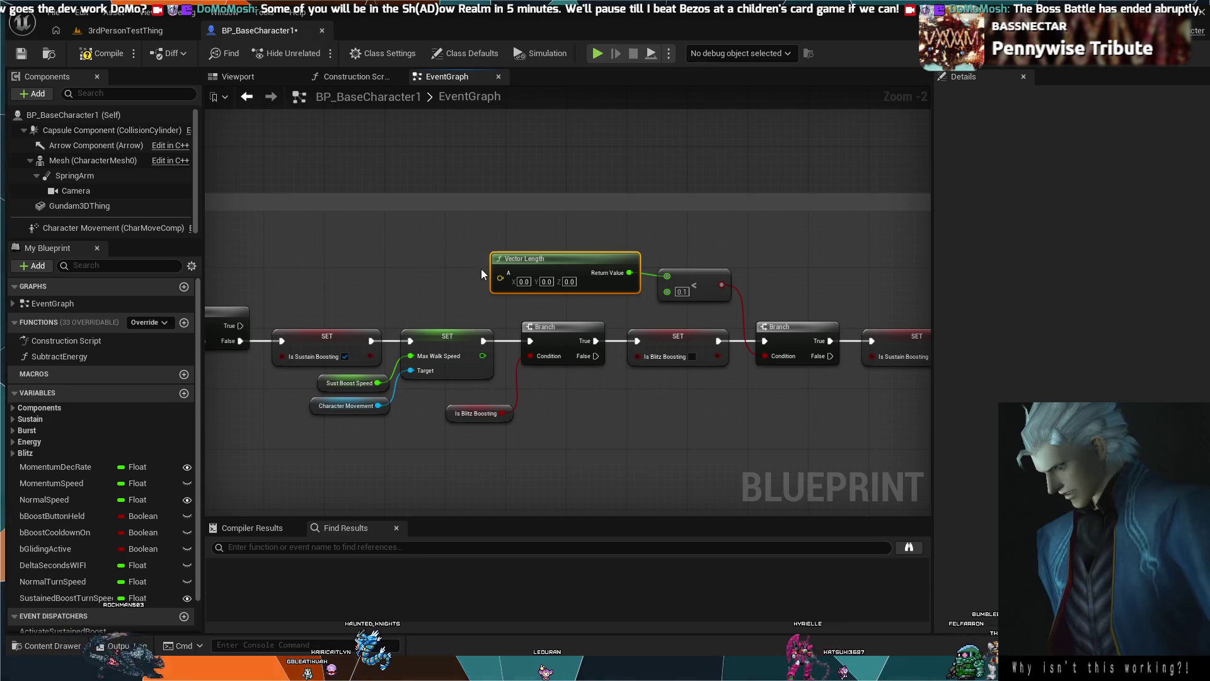
Locate the Get Last Movement Input Vector and Normalize nodes and select them.
{"action": "left_click_drag", "start_coordinate": [413, 274], "coordinate": [415, 277]}
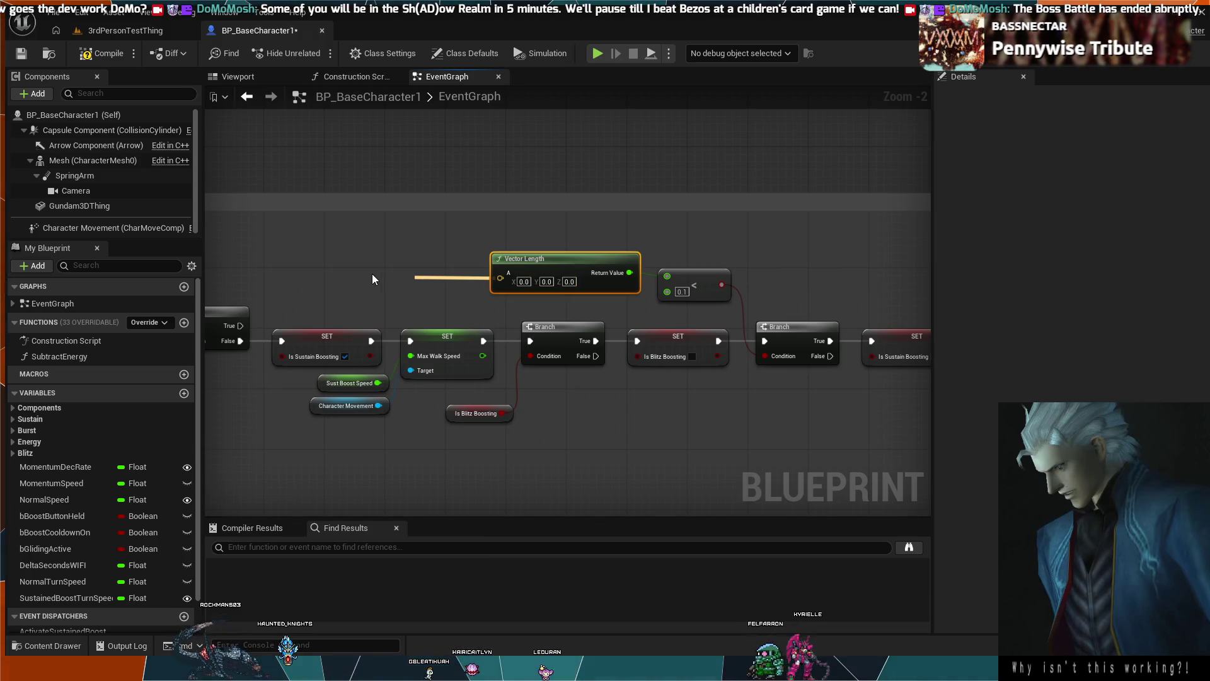
{"action": "scroll", "coordinate": [575, 246], "scroll_direction": "down", "scroll_amount": 6}
{"action": "scroll", "coordinate": [574, 246], "scroll_direction": "up", "scroll_amount": 3}
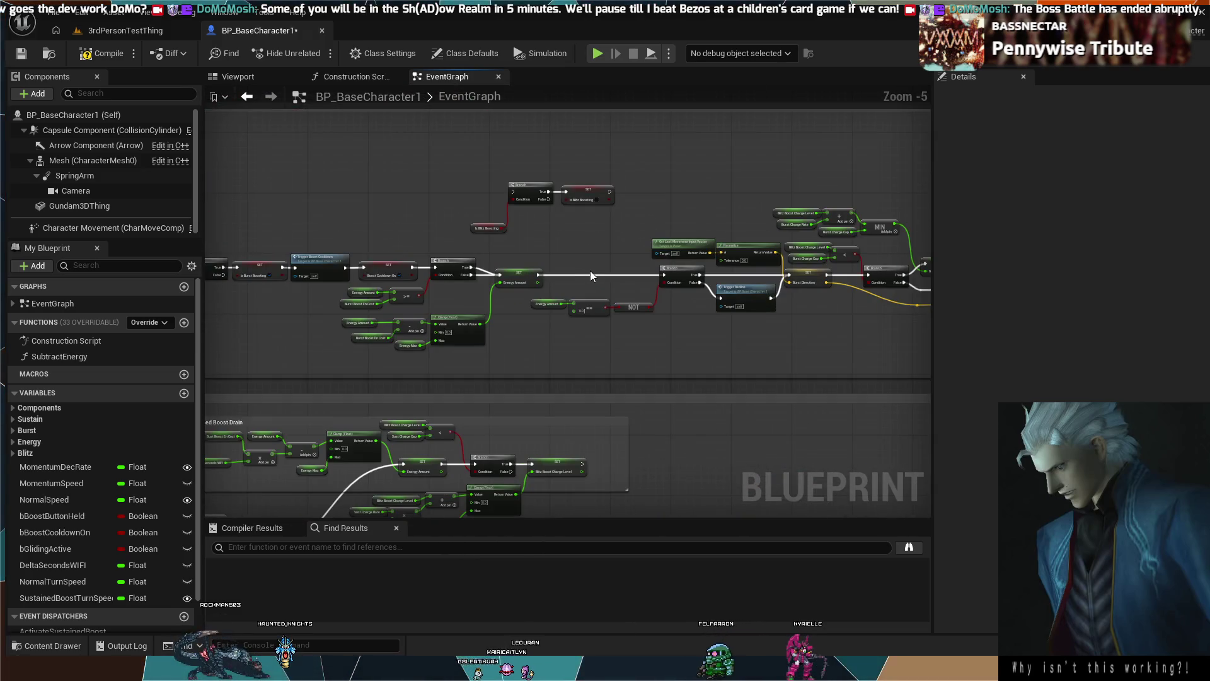
{"action": "left_click_drag", "start_coordinate": [660, 446], "coordinate": [616, 393]}
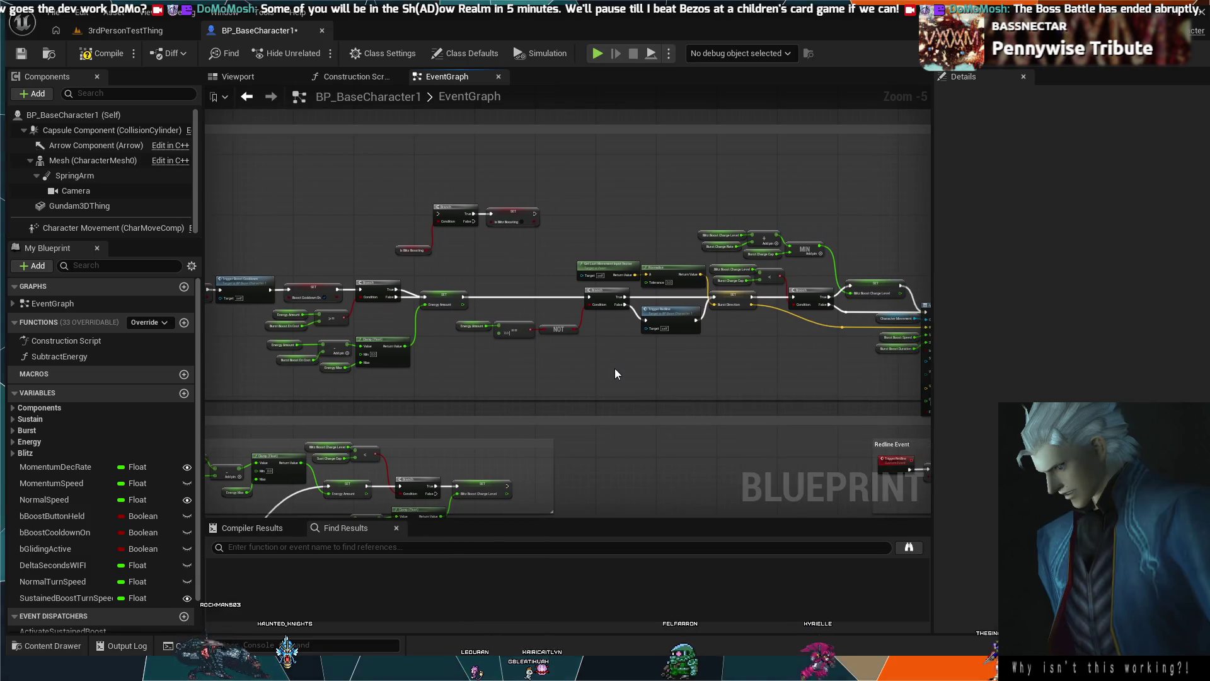
{"action": "scroll", "coordinate": [616, 373], "scroll_direction": "up", "scroll_amount": 3}
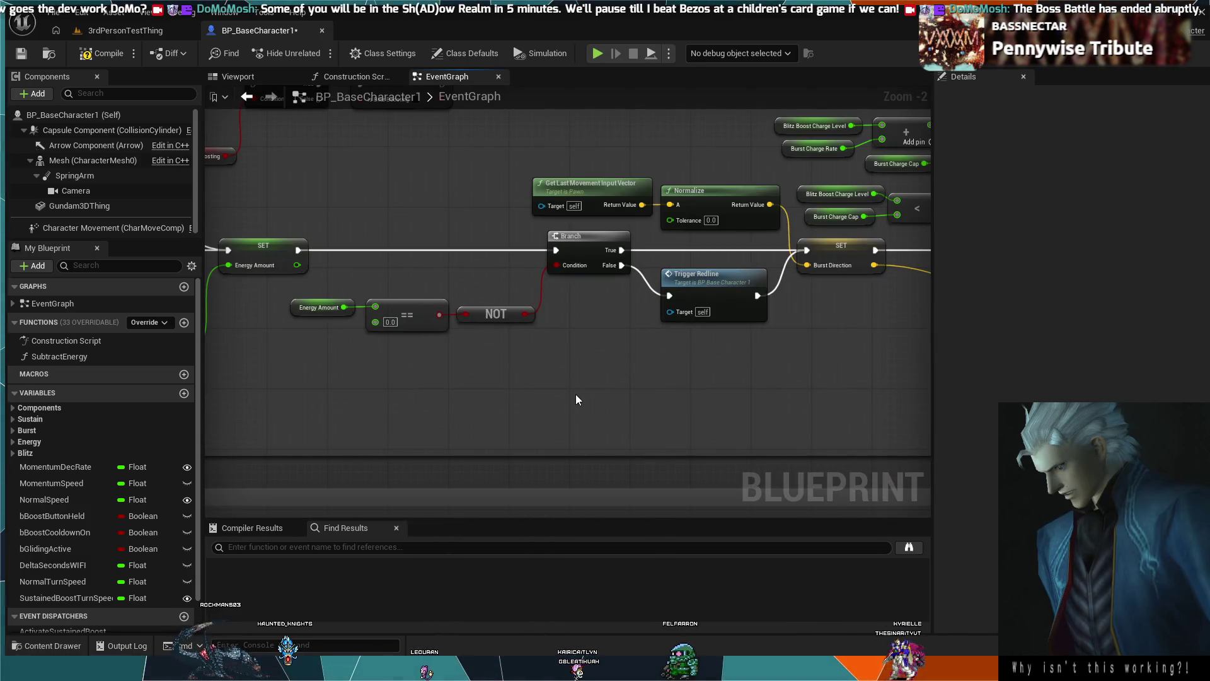
{"action": "left_click_drag", "start_coordinate": [592, 336], "coordinate": [544, 371]}
{"action": "scroll", "coordinate": [531, 377], "scroll_direction": "down", "scroll_amount": 1}
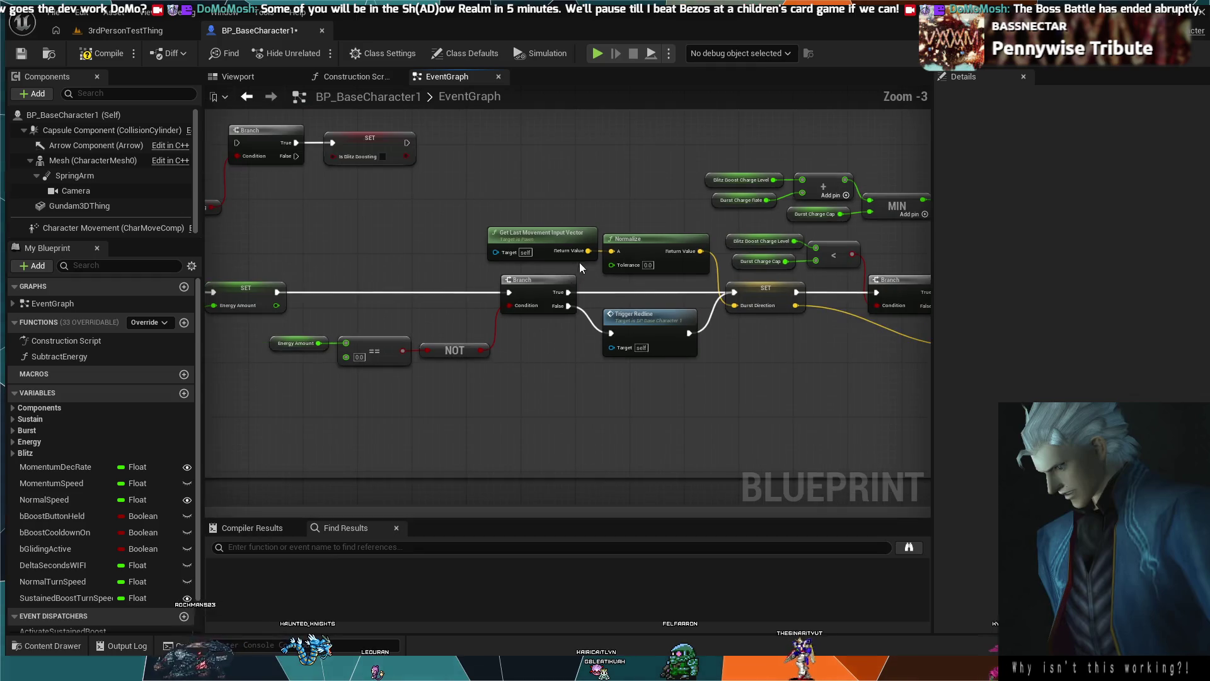
{"action": "left_click_drag", "start_coordinate": [628, 209], "coordinate": [575, 244]}
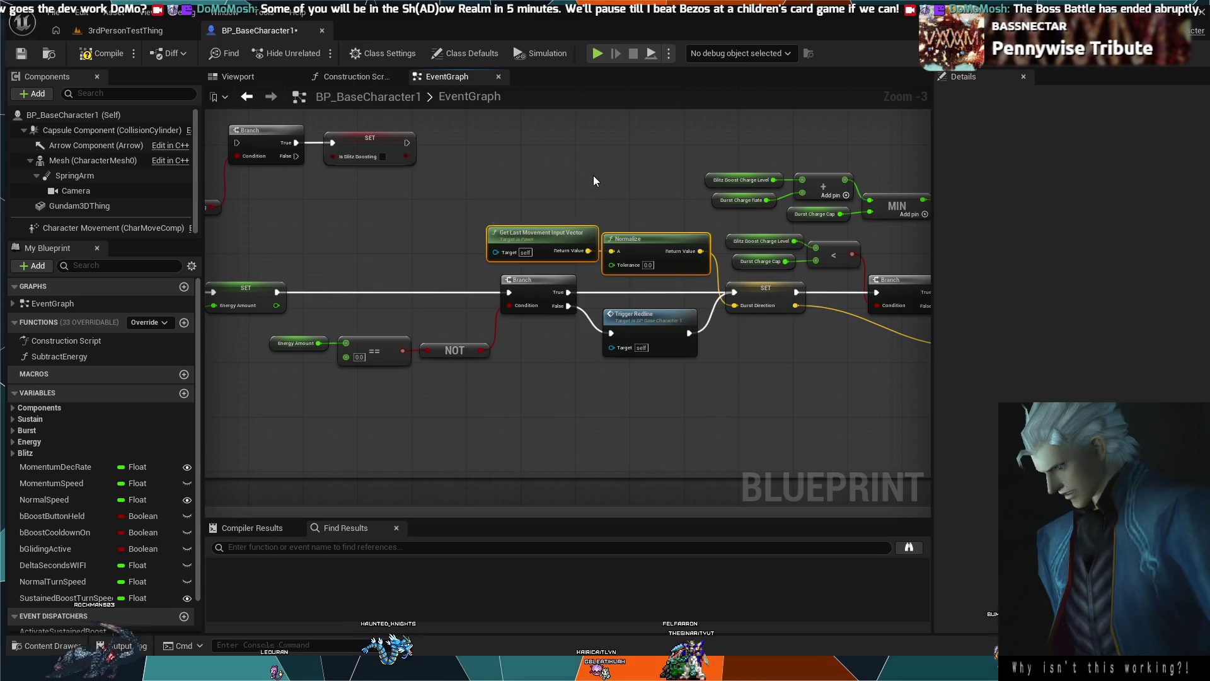
{"action": "scroll", "coordinate": [593, 176], "scroll_direction": "down", "scroll_amount": 5}
Paste the movement vector and Normalize nodes beside Vector Length and wire Normalize into its A pin.
{"action": "mouse_move", "coordinate": [592, 175]}
{"action": "left_mouse_down"}
{"action": "mouse_move", "coordinate": [583, 433]}
{"action": "mouse_move", "coordinate": [548, 335]}
{"action": "left_mouse_up"}
{"action": "scroll", "coordinate": [548, 334], "scroll_direction": "up", "scroll_amount": 7}
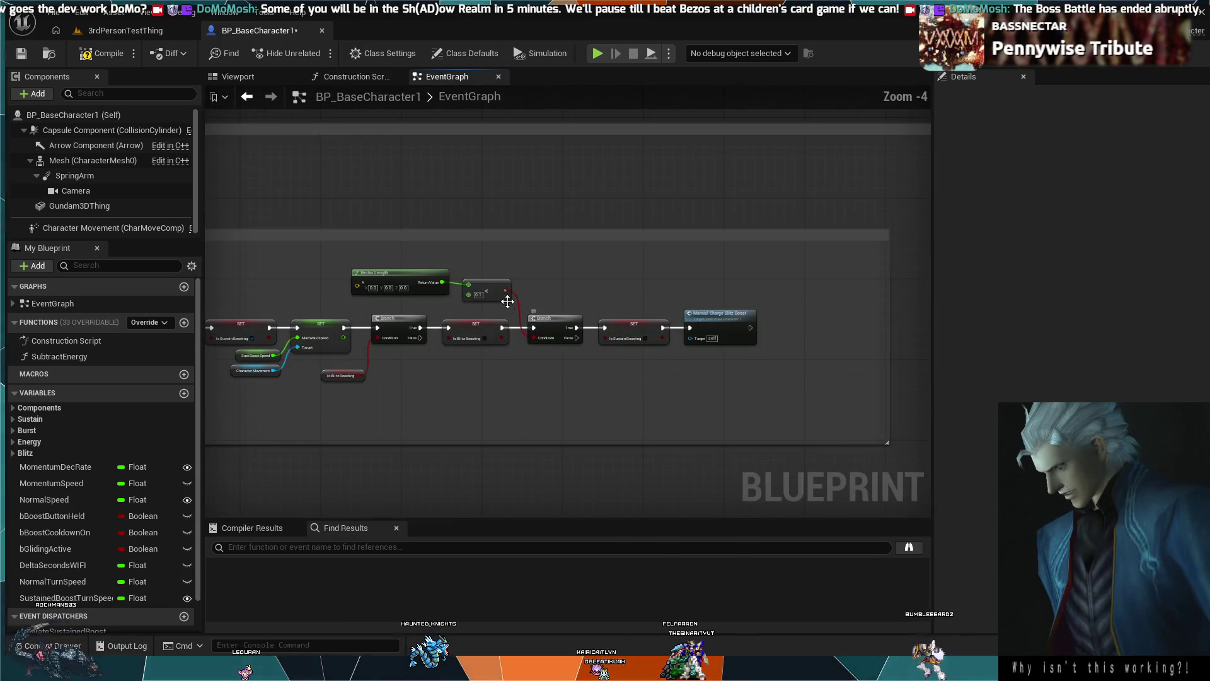
{"action": "left_click_drag", "start_coordinate": [367, 260], "coordinate": [413, 272]}
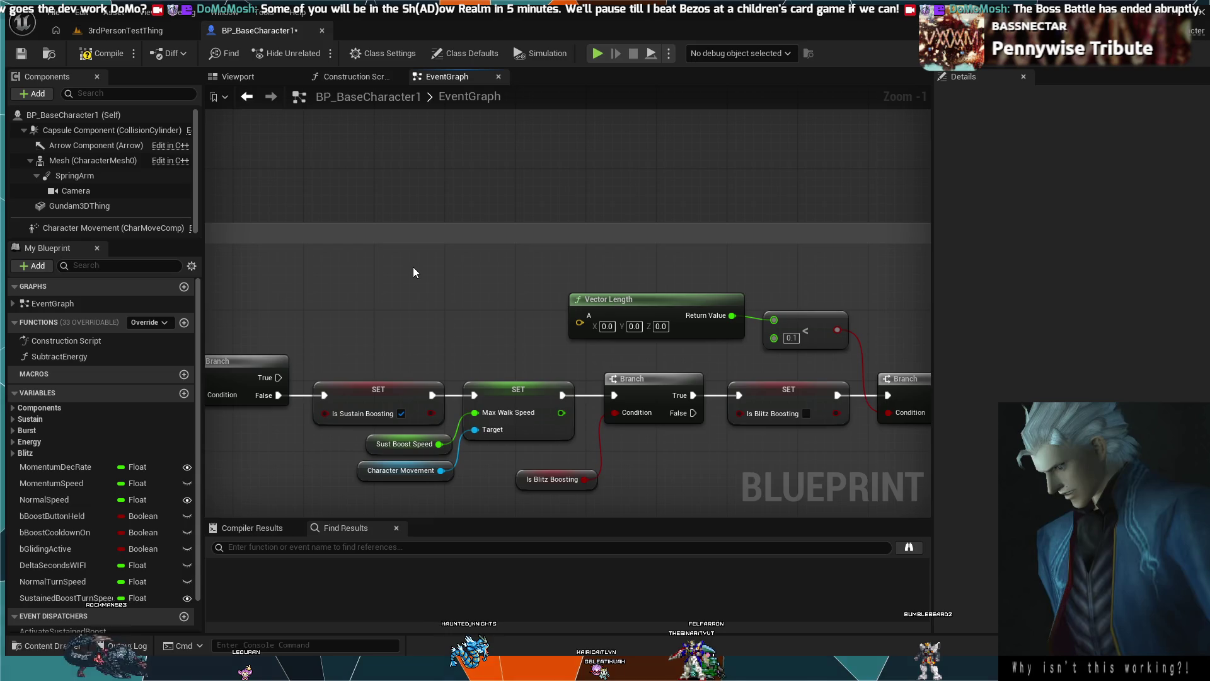
{"action": "key", "text": "ctrl+v"}
{"action": "left_click_drag", "start_coordinate": [533, 258], "coordinate": [431, 275]}
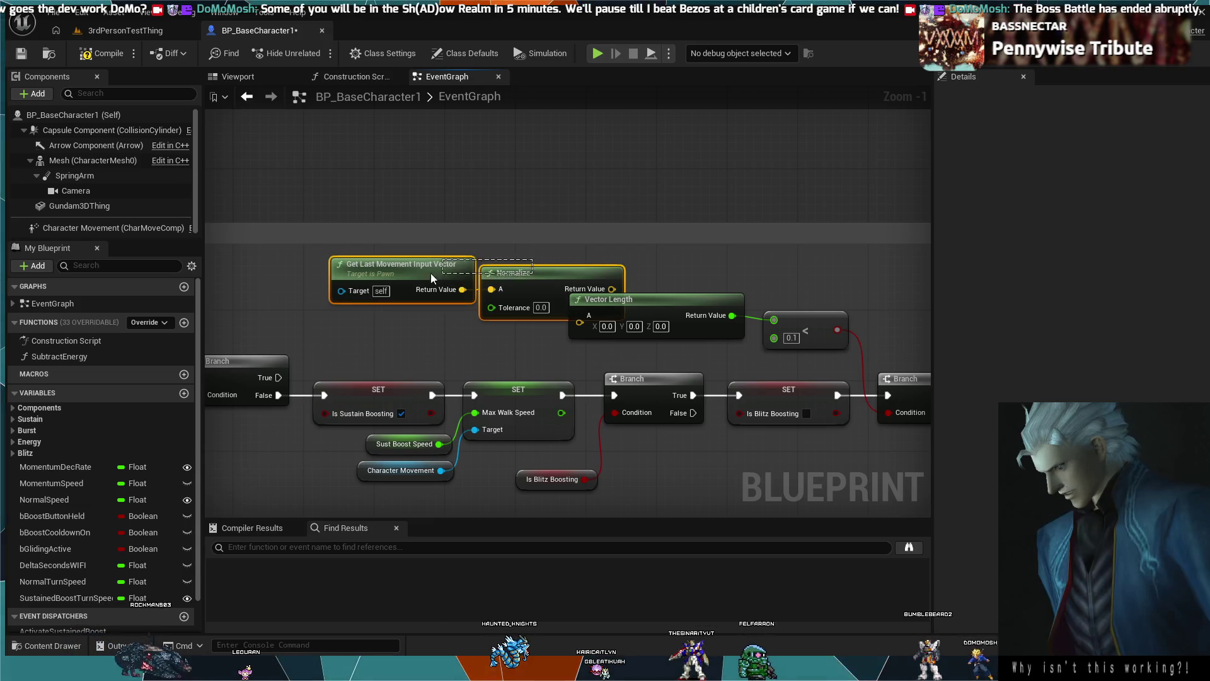
{"action": "mouse_move", "coordinate": [503, 282]}
{"action": "left_mouse_down"}
{"action": "mouse_move", "coordinate": [433, 299]}
{"action": "mouse_move", "coordinate": [489, 285]}
{"action": "left_mouse_up"}
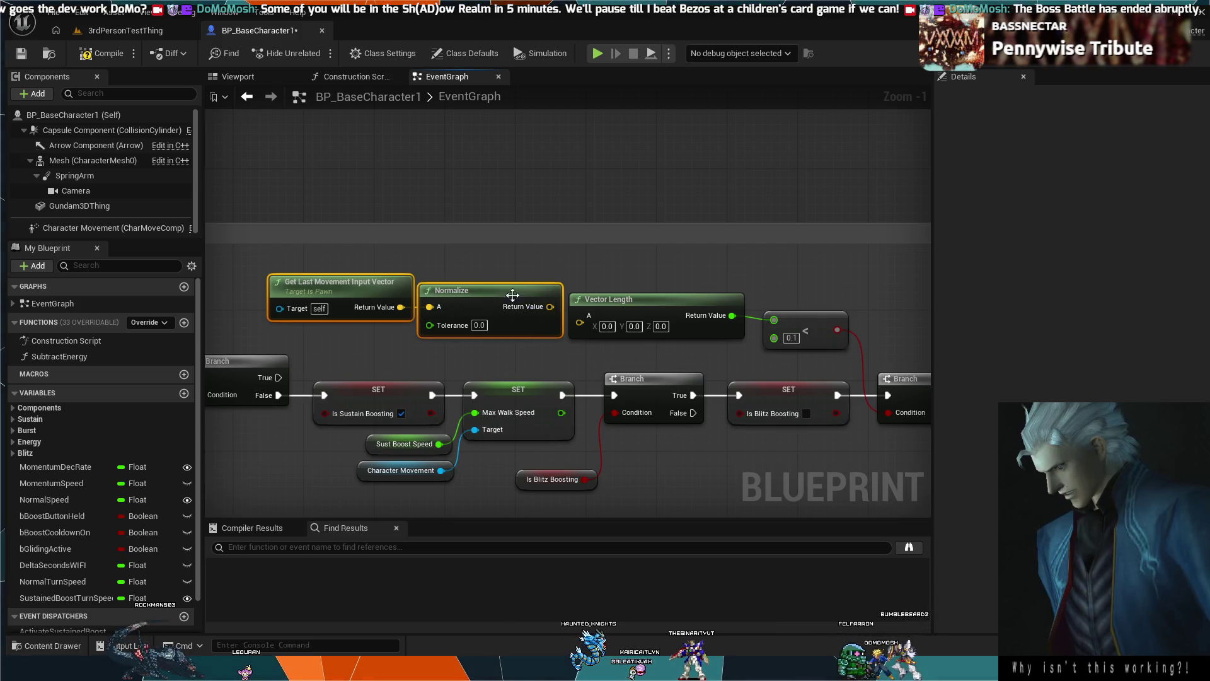
{"action": "left_click_drag", "start_coordinate": [580, 323], "coordinate": [621, 291]}
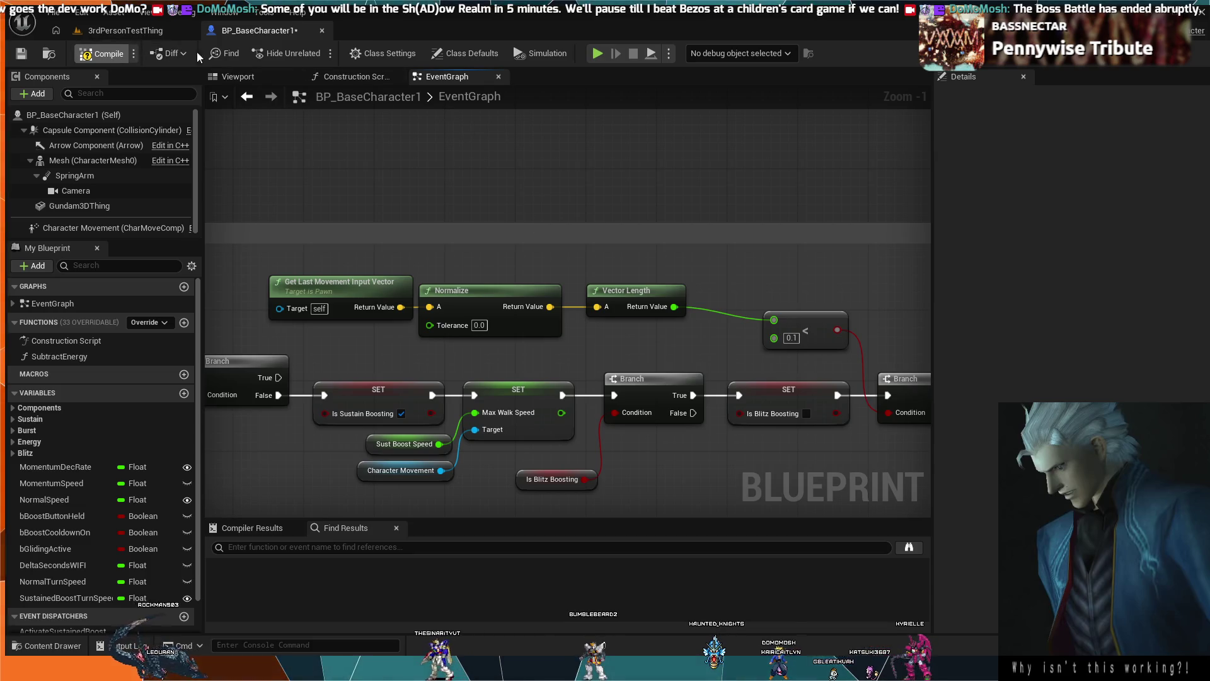
{"action": "left_click", "coordinate": [123, 30]}
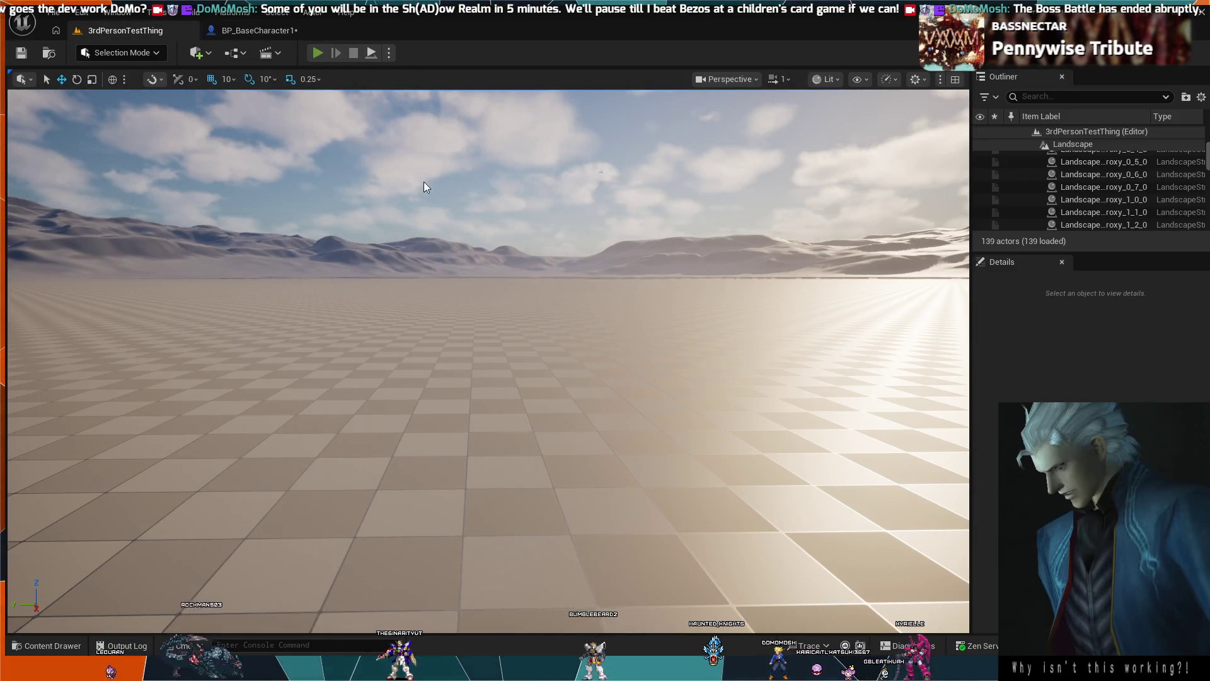
{"action": "key", "text": "alt+p"}
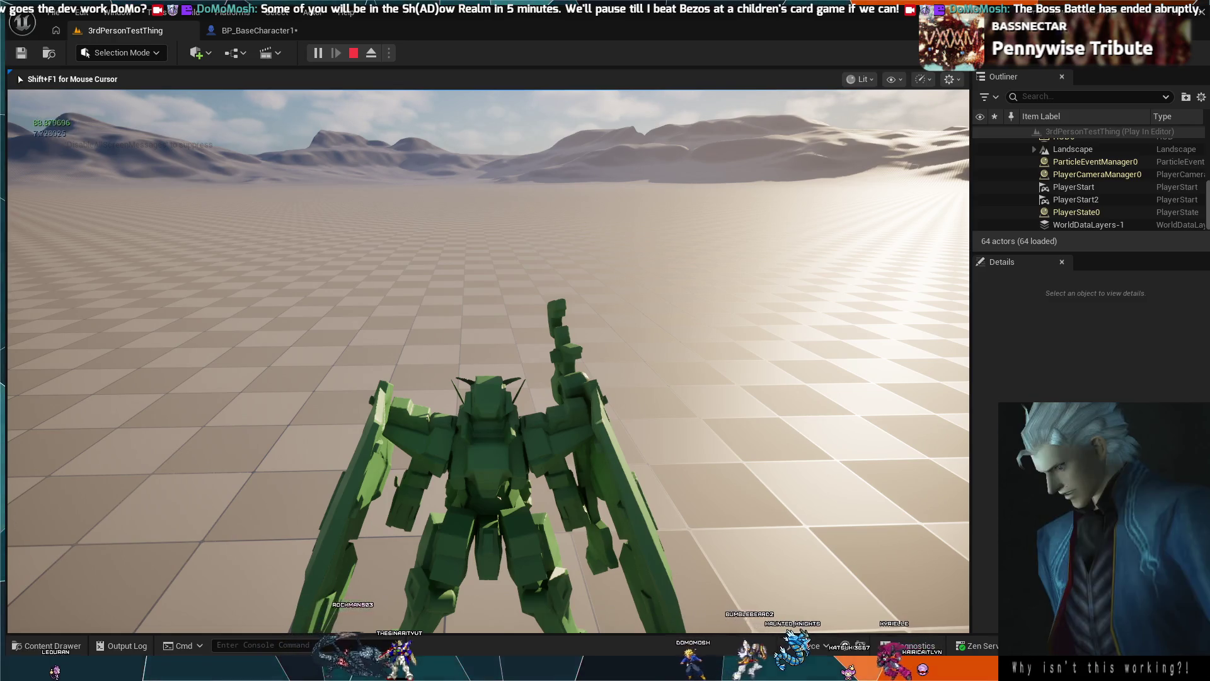
{"action": "key", "text": "Escape"}
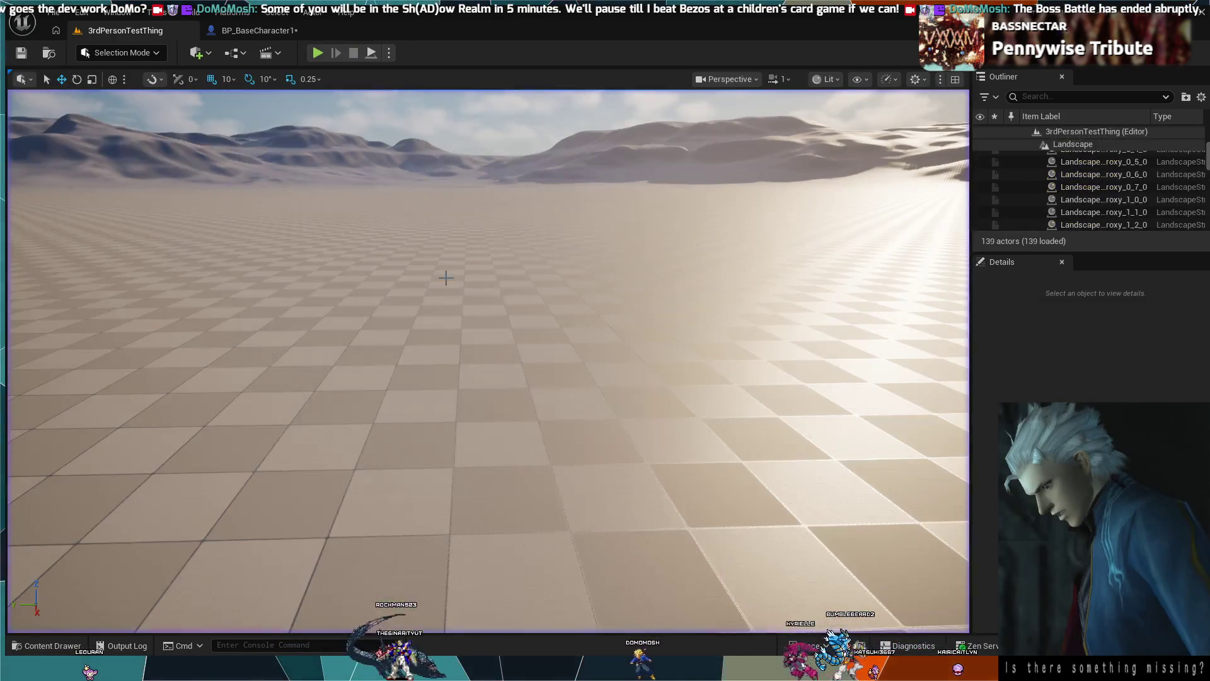
{"action": "left_click", "coordinate": [244, 32]}
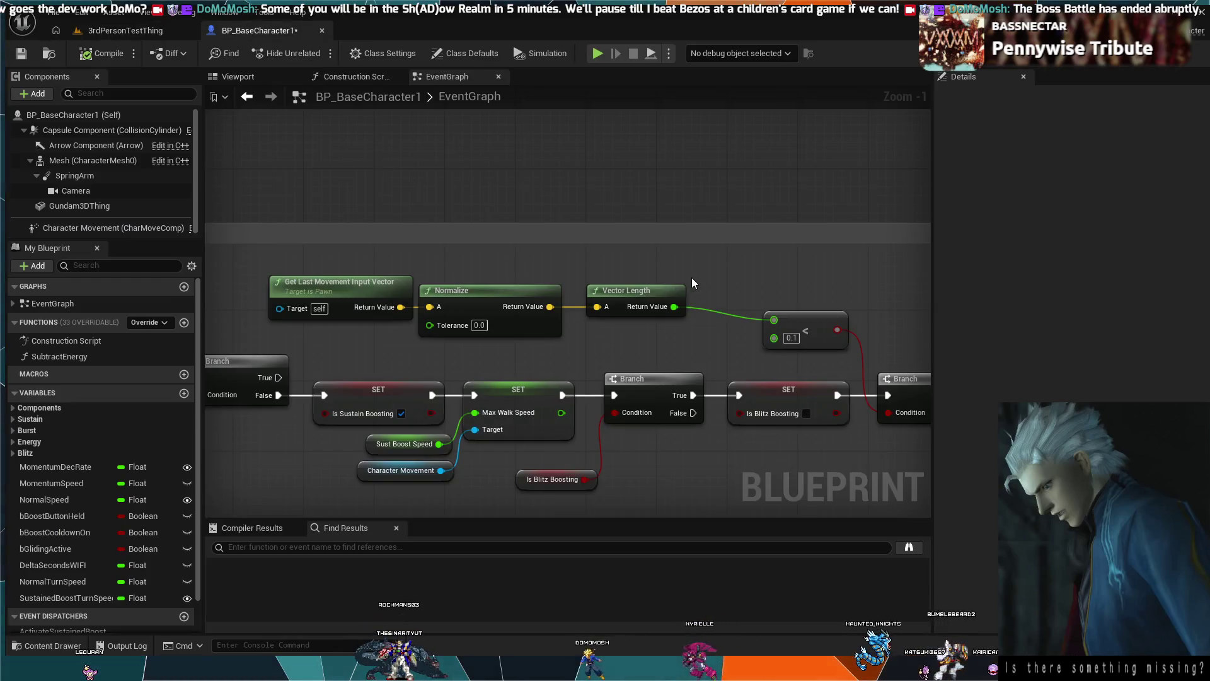
Frame the chain from Get Last Movement Input Vector to Manual Charge Blitz Boost; select the last SET and Manual Charge Blitz Boost.
{"action": "scroll", "coordinate": [691, 278], "scroll_direction": "up", "scroll_amount": 2}
{"action": "scroll", "coordinate": [514, 185], "scroll_direction": "down", "scroll_amount": 2}
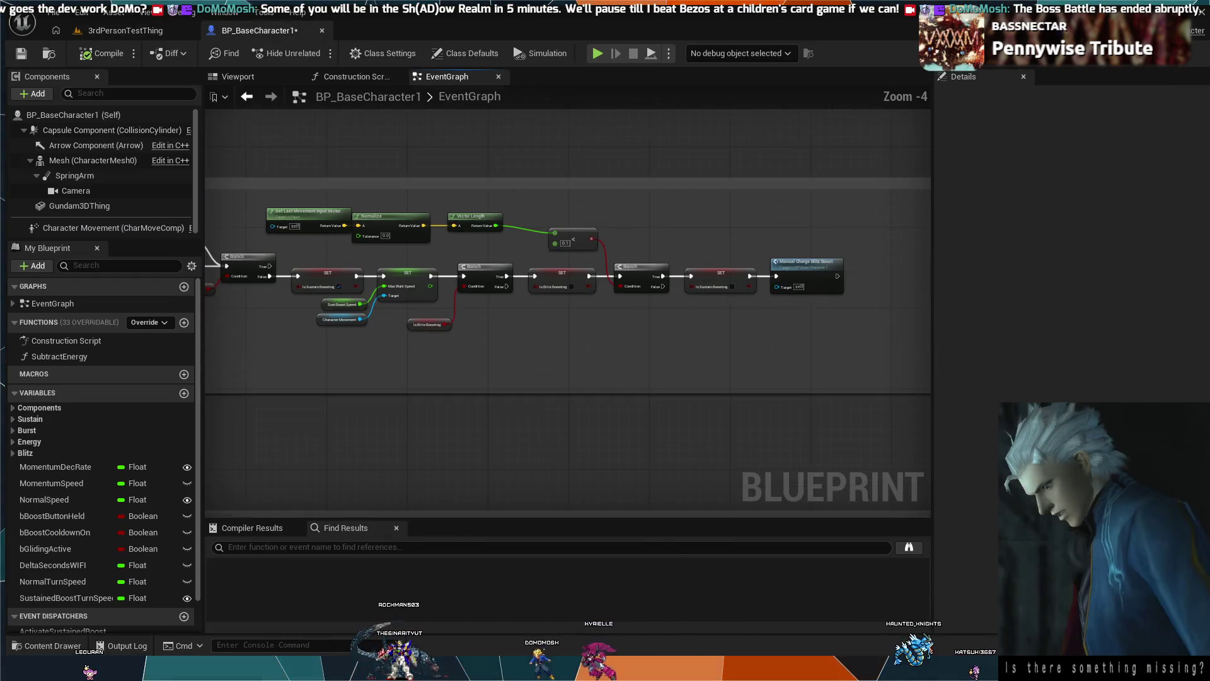
{"action": "scroll", "coordinate": [561, 267], "scroll_direction": "up", "scroll_amount": 2}
{"action": "mouse_move", "coordinate": [561, 266]}
{"action": "left_mouse_down"}
{"action": "mouse_move", "coordinate": [622, 248]}
{"action": "mouse_move", "coordinate": [520, 249]}
{"action": "mouse_move", "coordinate": [785, 232]}
{"action": "mouse_move", "coordinate": [657, 263]}
{"action": "left_mouse_up"}
{"action": "mouse_move", "coordinate": [434, 130]}
{"action": "left_mouse_down"}
{"action": "mouse_move", "coordinate": [630, 159]}
{"action": "mouse_move", "coordinate": [586, 208]}
{"action": "mouse_move", "coordinate": [538, 234]}
{"action": "left_mouse_up"}
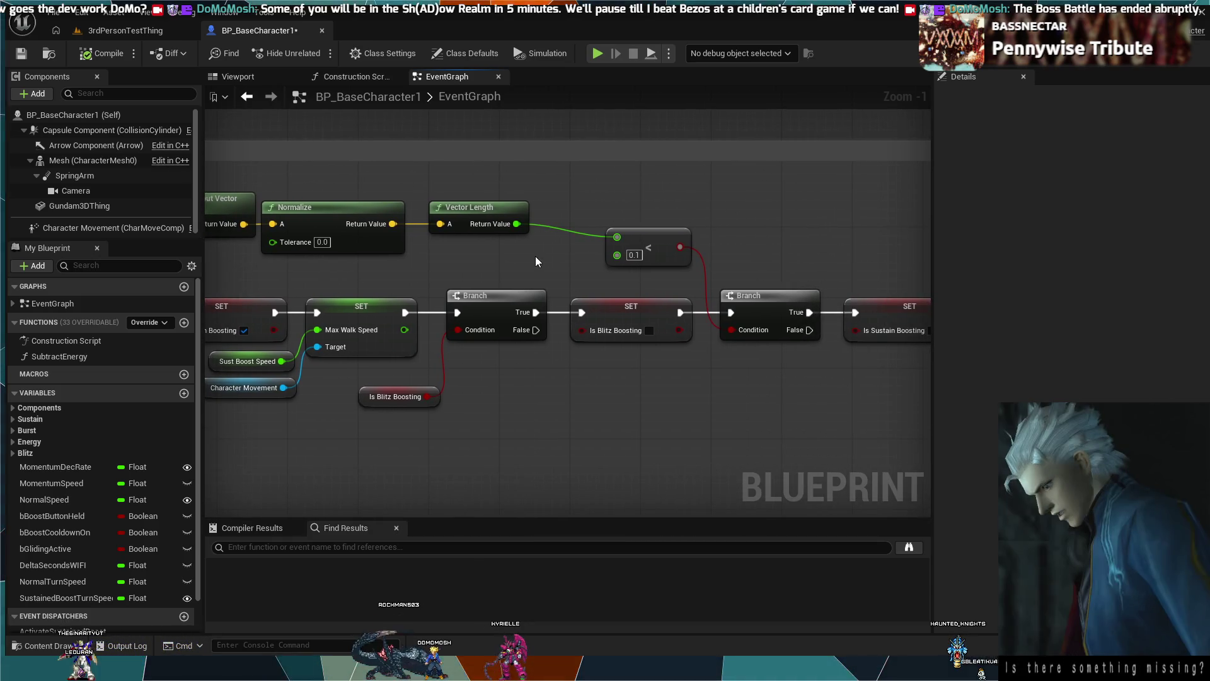
{"action": "mouse_move", "coordinate": [823, 259]}
{"action": "left_mouse_down"}
{"action": "mouse_move", "coordinate": [558, 259]}
{"action": "mouse_move", "coordinate": [495, 201]}
{"action": "mouse_move", "coordinate": [709, 193]}
{"action": "left_mouse_up"}
{"action": "scroll", "coordinate": [559, 259], "scroll_direction": "down", "scroll_amount": 2}
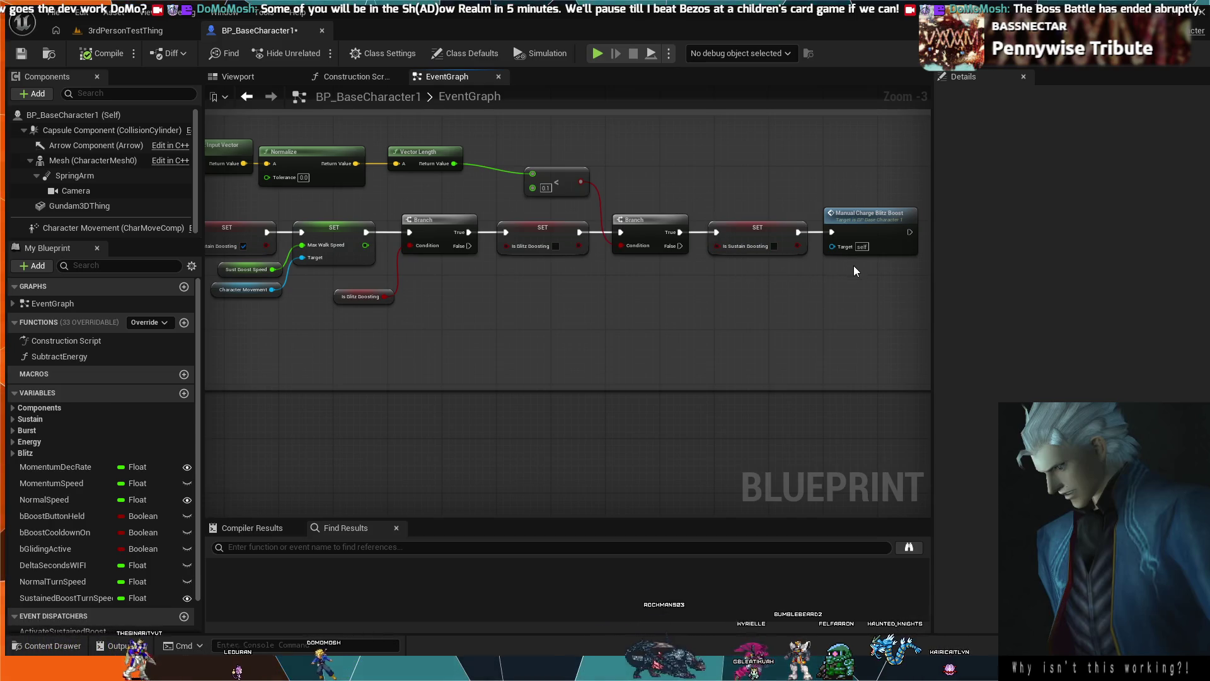
{"action": "left_click_drag", "start_coordinate": [868, 278], "coordinate": [750, 248]}
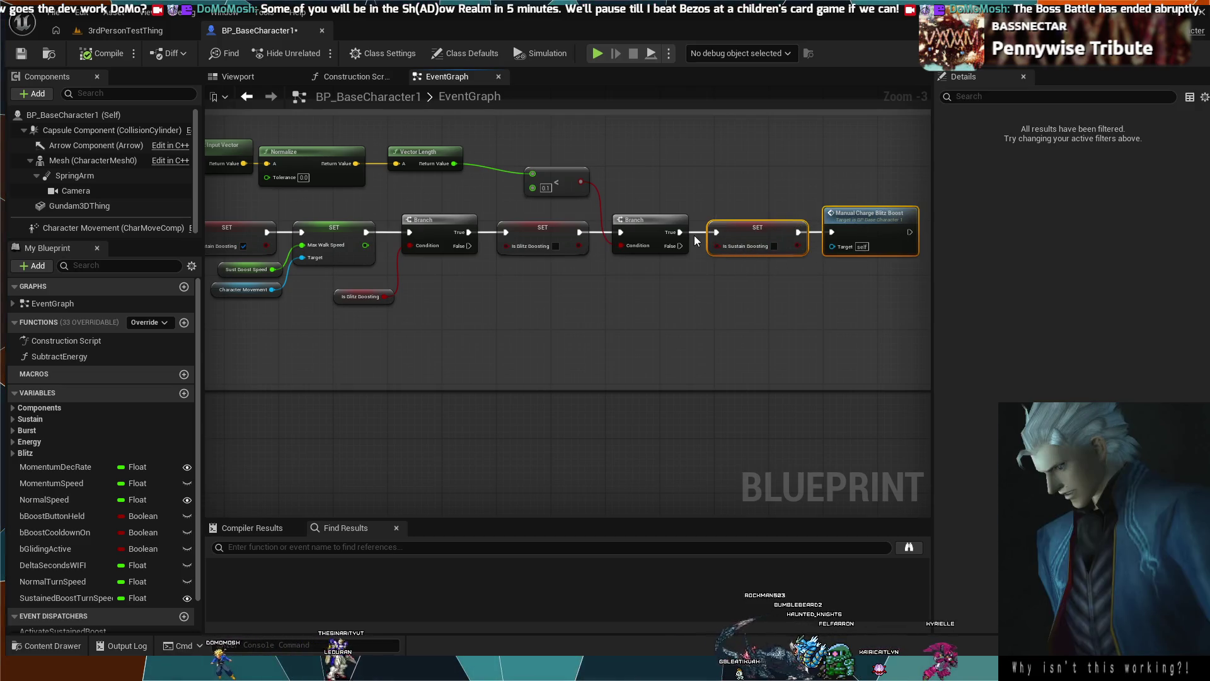
Delete Manual Charge Blitz Boost and place a SET Is Manually Charging node set to true.
{"action": "left_click", "coordinate": [849, 199]}
{"action": "left_click", "coordinate": [851, 215]}
{"action": "key", "text": "Delete"}
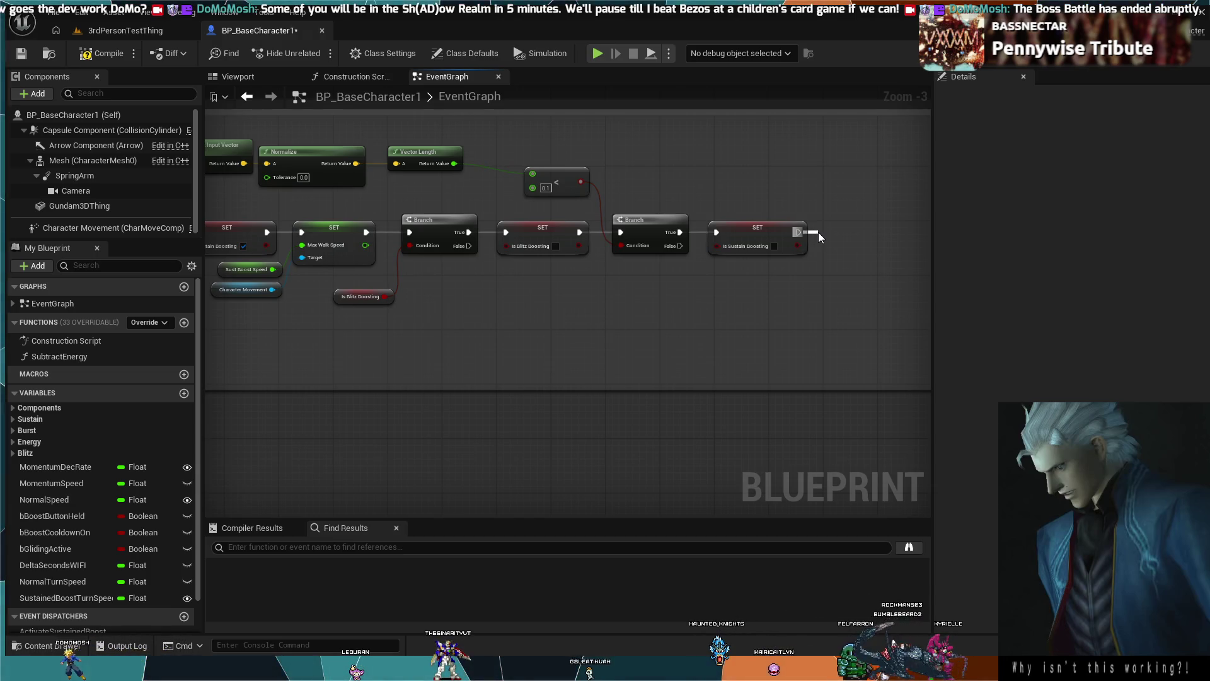
{"action": "key", "text": "ctrl+z"}
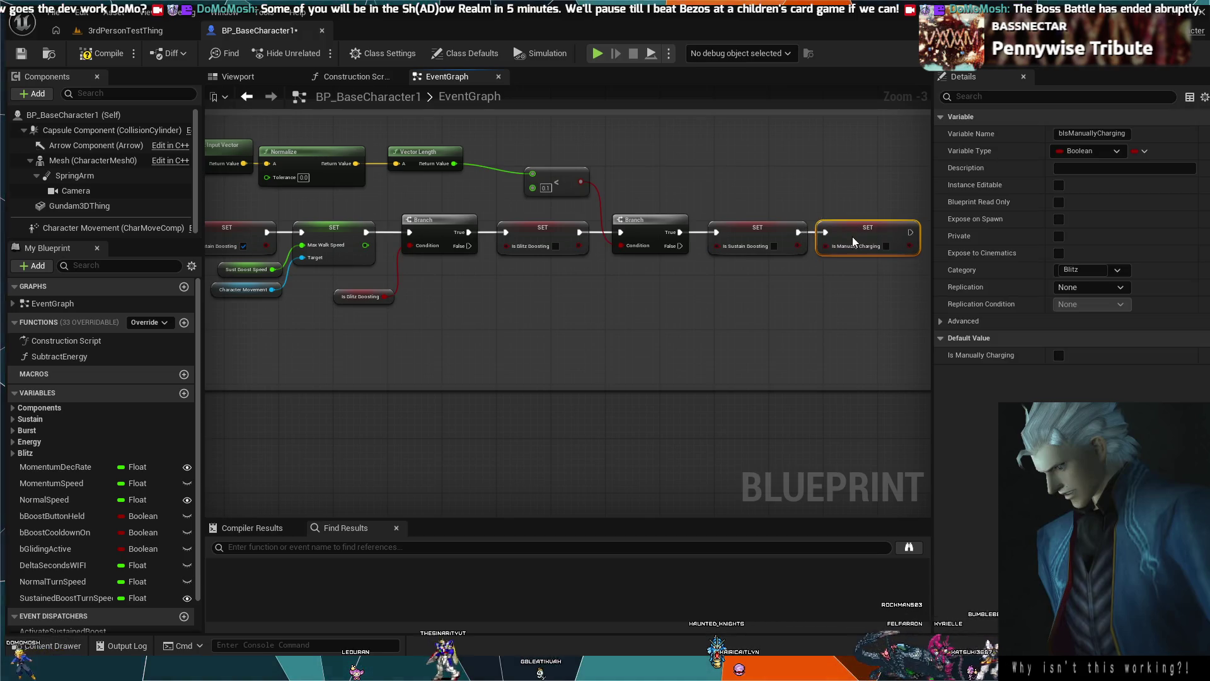
{"action": "left_click", "coordinate": [886, 246]}
{"action": "left_click_drag", "start_coordinate": [836, 227], "coordinate": [844, 227]}
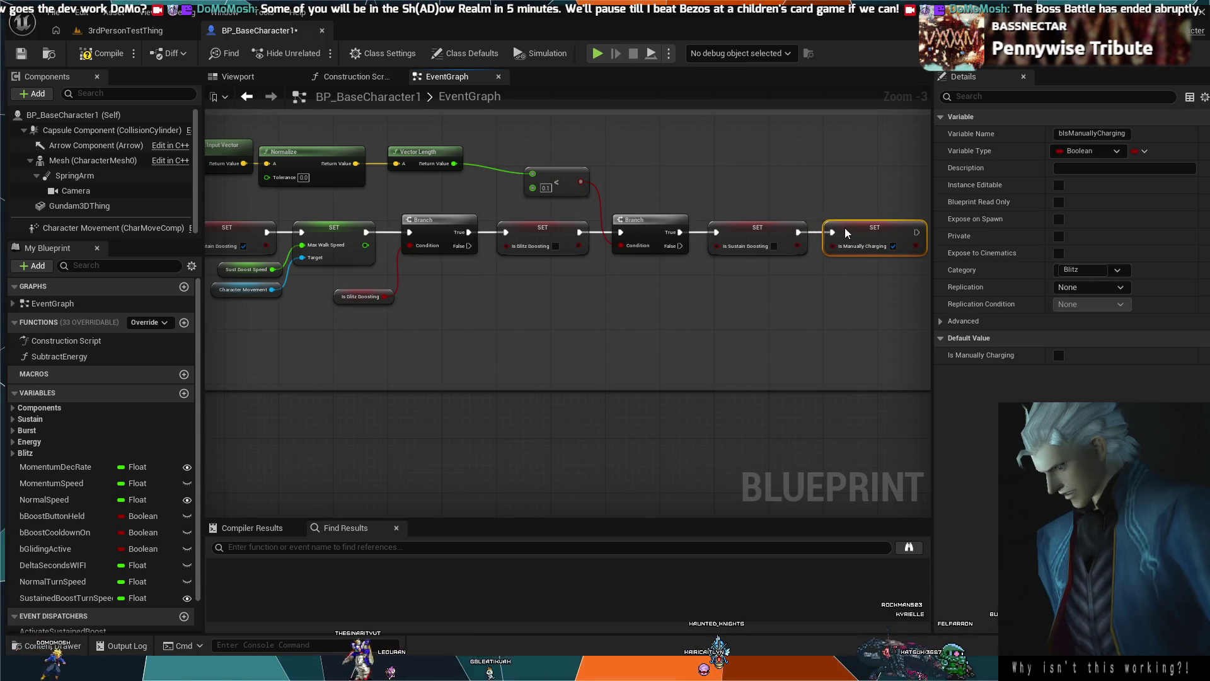
{"action": "left_click", "coordinate": [803, 195]}
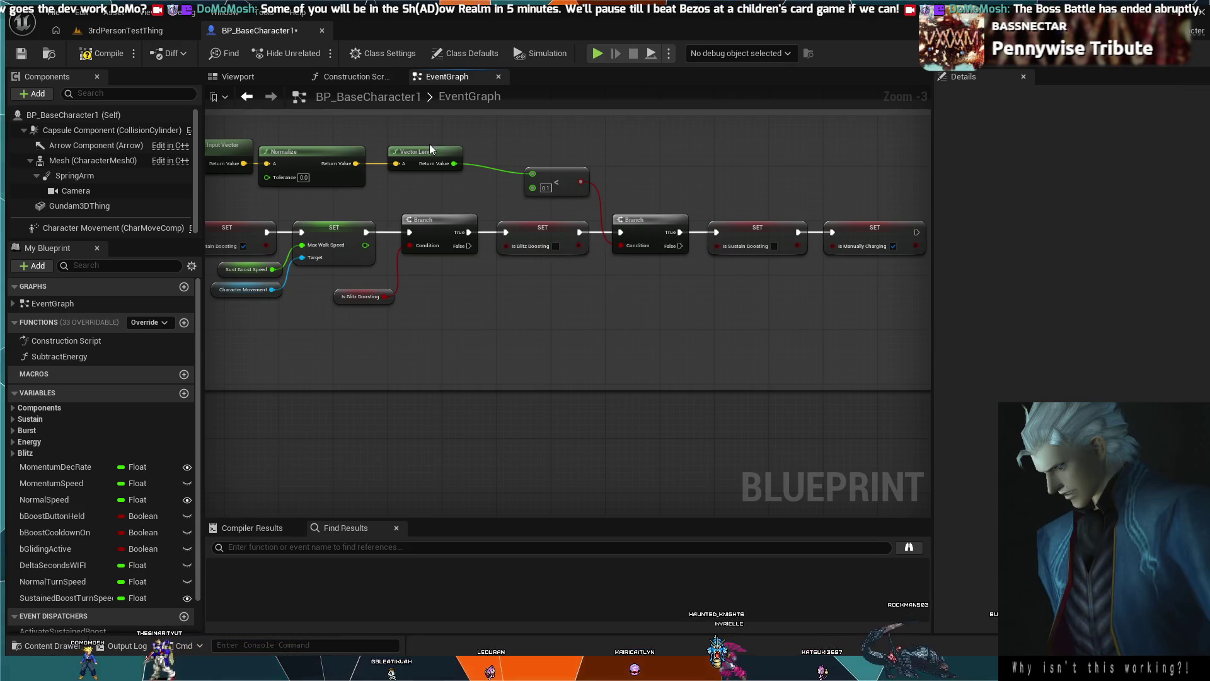
Remove the Normalize node so the raw last movement input feeds Vector Length.
{"action": "left_click_drag", "start_coordinate": [227, 186], "coordinate": [214, 135]}
{"action": "left_click", "coordinate": [554, 156]}
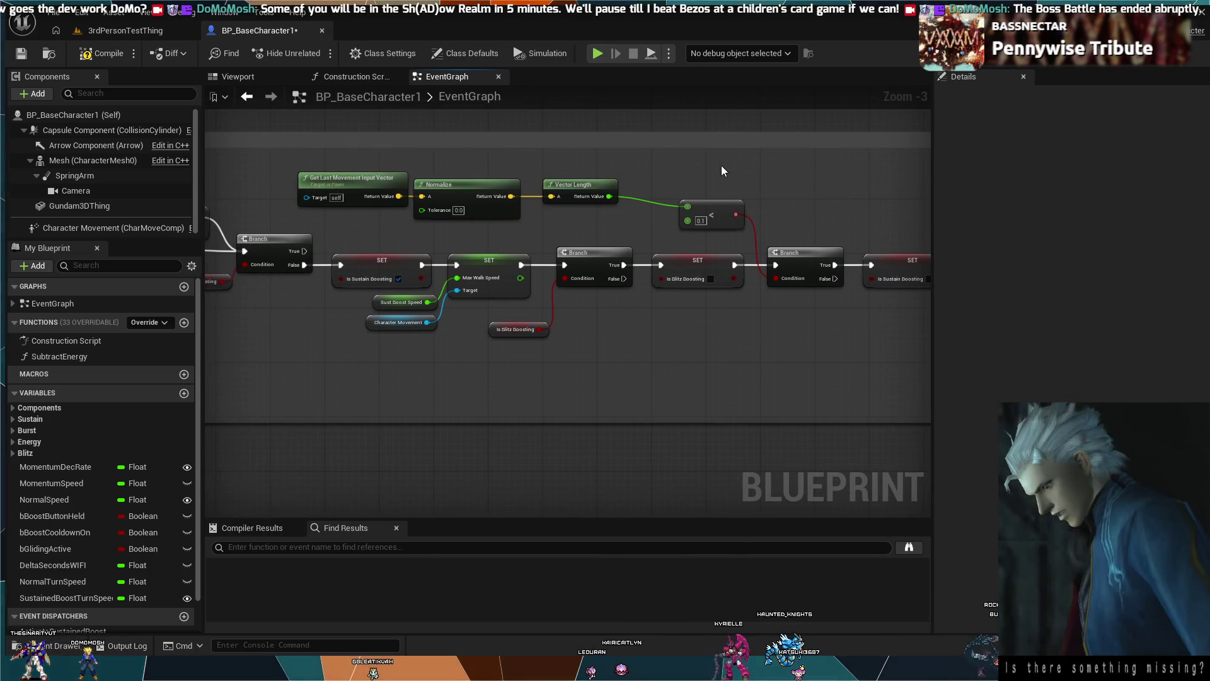
{"action": "key", "text": "ctrl+z"}
{"action": "key", "text": "ctrl+z"}
{"action": "key", "text": "ctrl+z"}
{"action": "key", "text": "ctrl+z"}
{"action": "key", "text": "ctrl+z"}
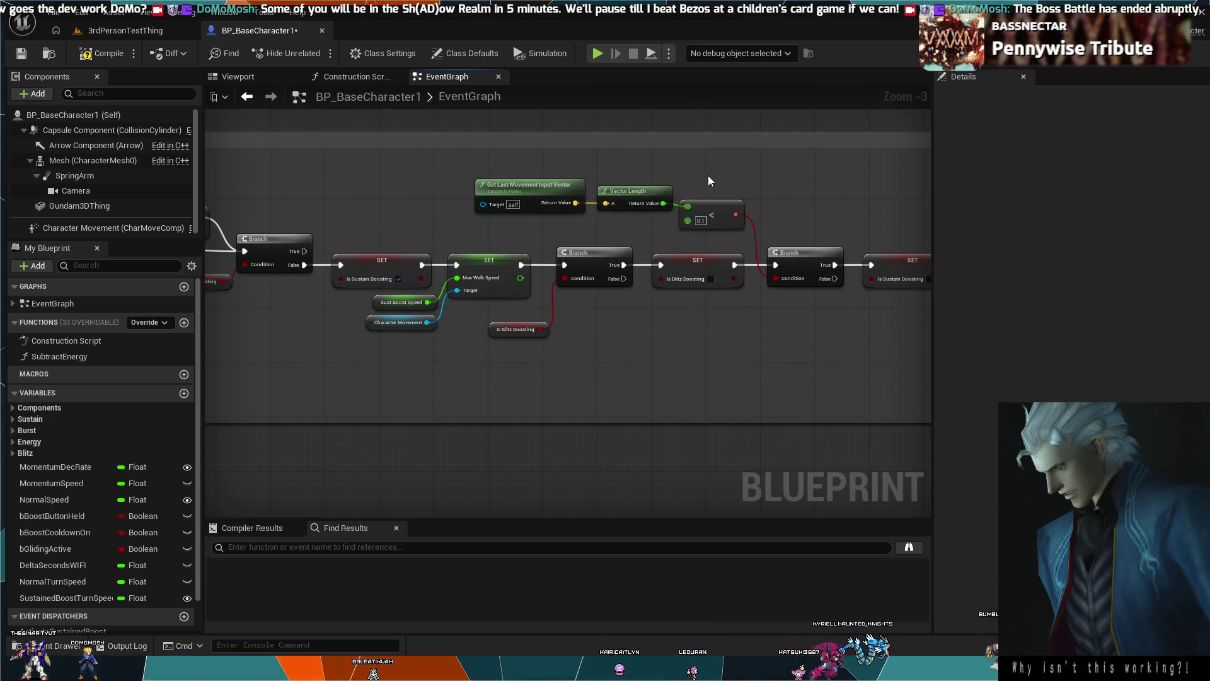
Replace Manual Charge Blitz Boost with a true SET Is Manually Charging aligned on the execution wire.
{"action": "left_click_drag", "start_coordinate": [708, 175], "coordinate": [551, 157]}
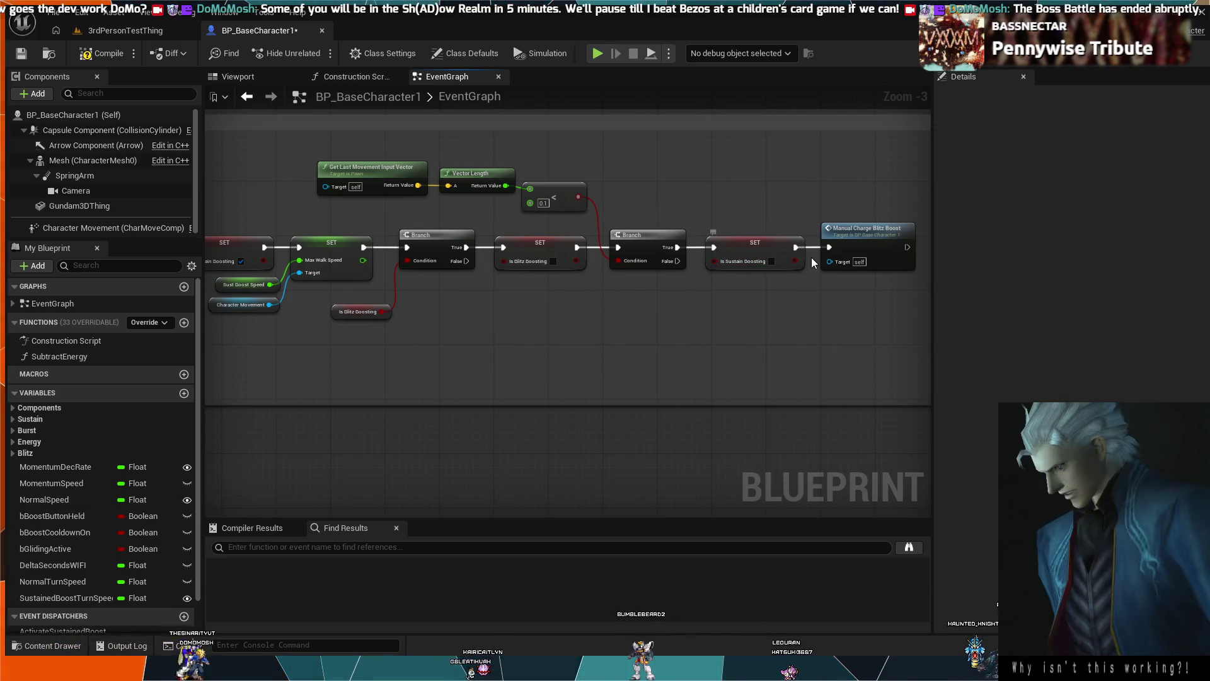
{"action": "left_click", "coordinate": [861, 231]}
{"action": "key", "text": "Delete"}
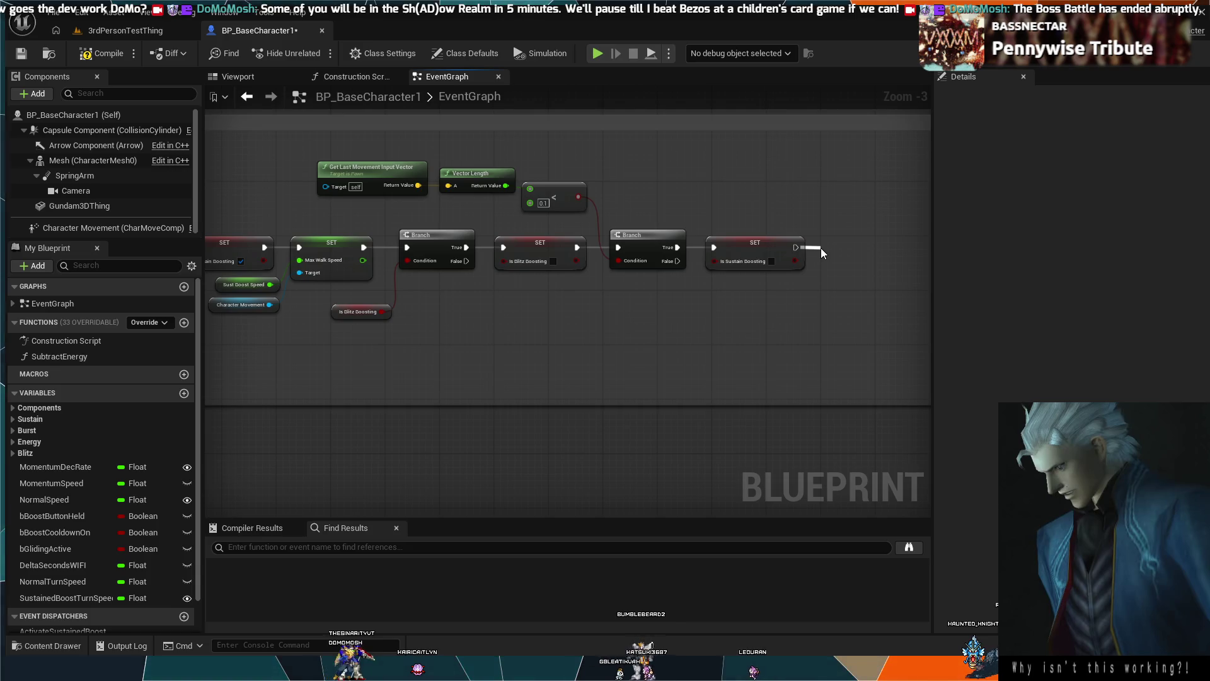
{"action": "key", "text": "ctrl+v"}
{"action": "left_click", "coordinate": [883, 268]}
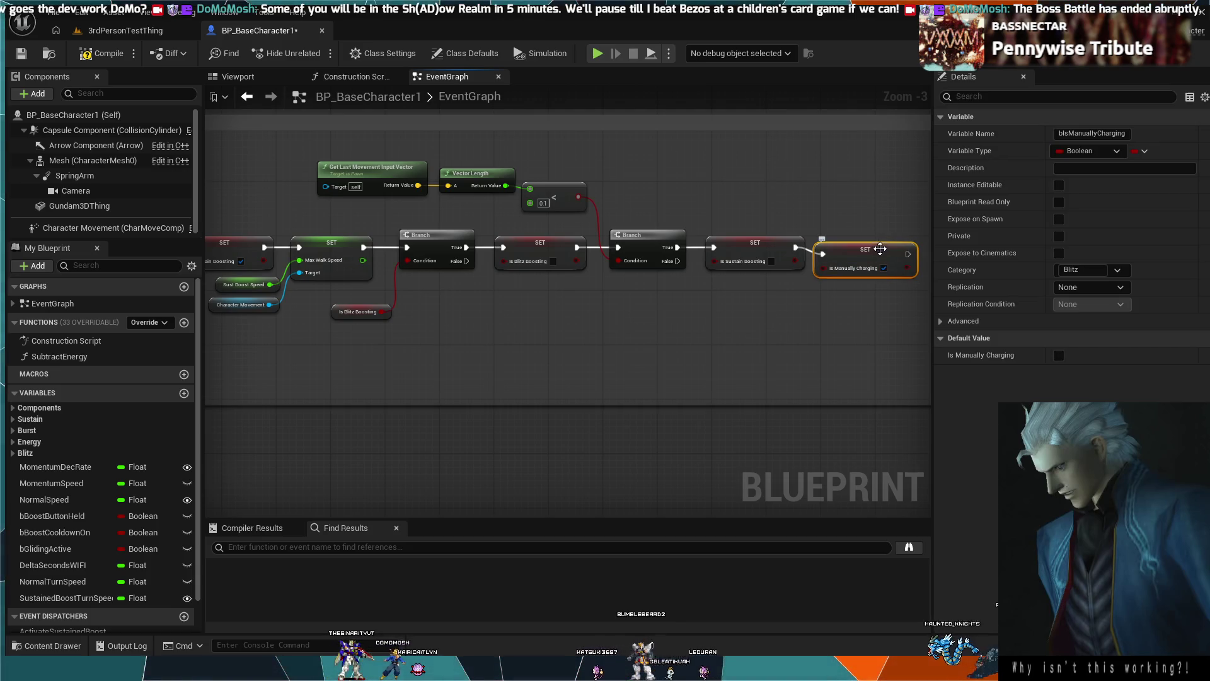
{"action": "left_click_drag", "start_coordinate": [879, 243], "coordinate": [879, 239]}
{"action": "left_click_drag", "start_coordinate": [856, 310], "coordinate": [692, 310]}
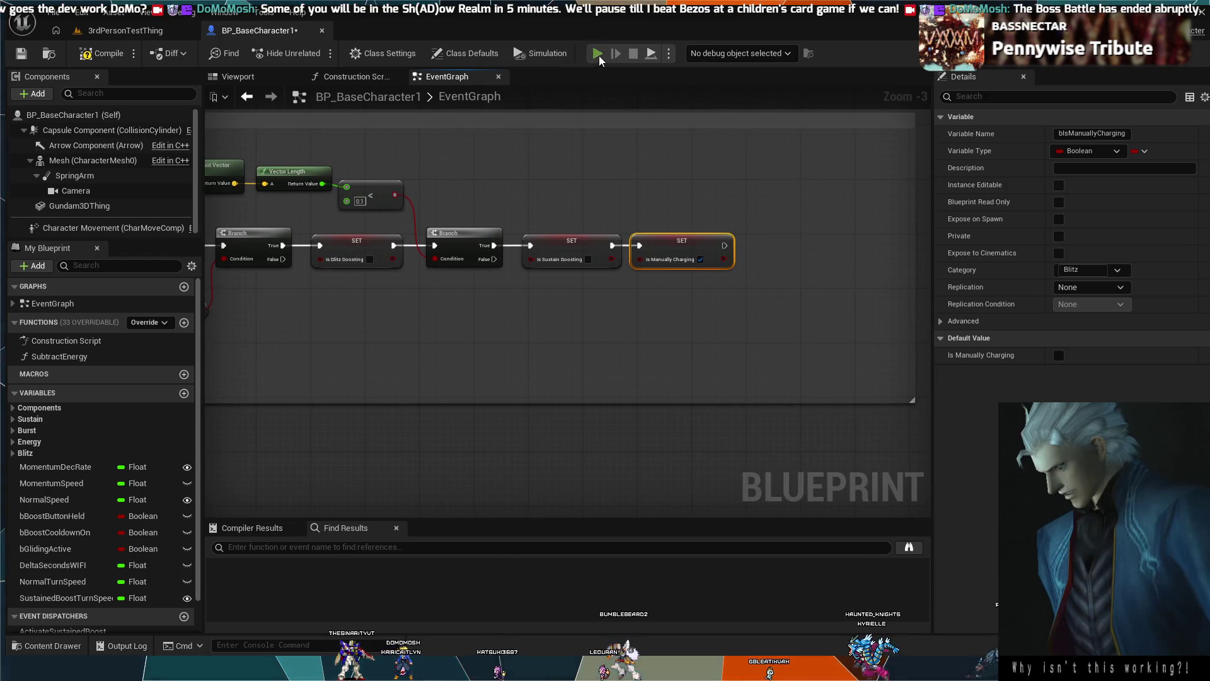
{"action": "left_click", "coordinate": [126, 30]}
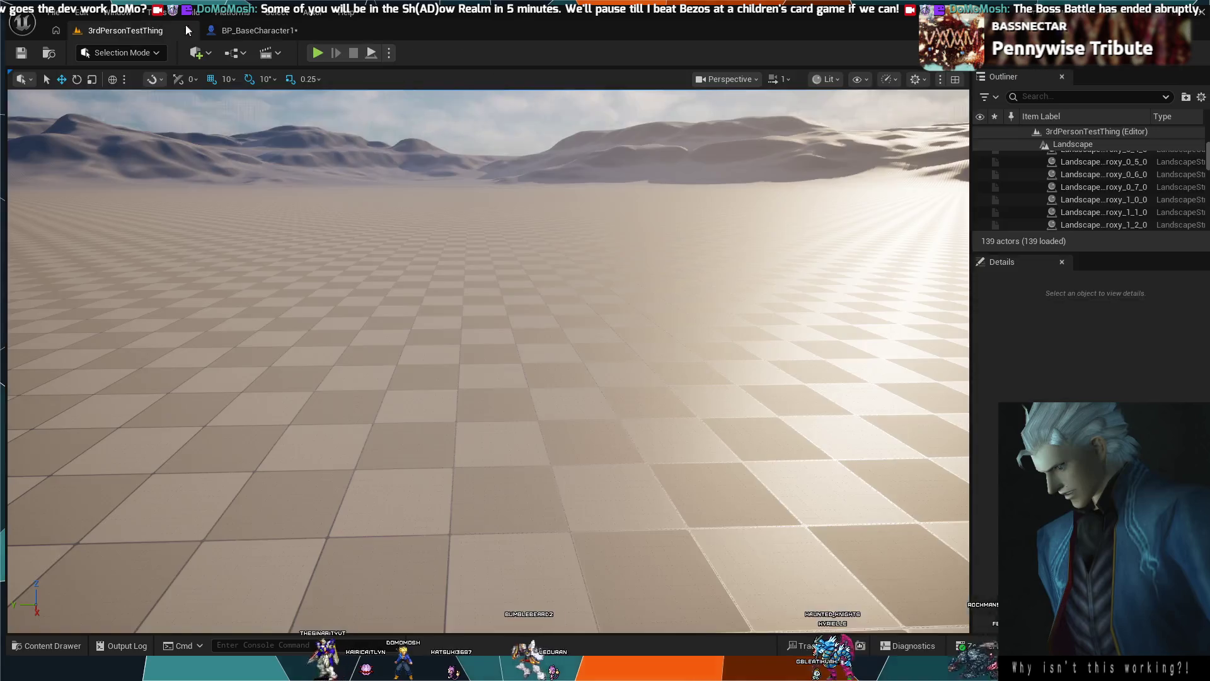
Run a quick PIE test of the level, stop it, and return to BP_BaseCharacter1.
{"action": "left_click", "coordinate": [314, 53]}
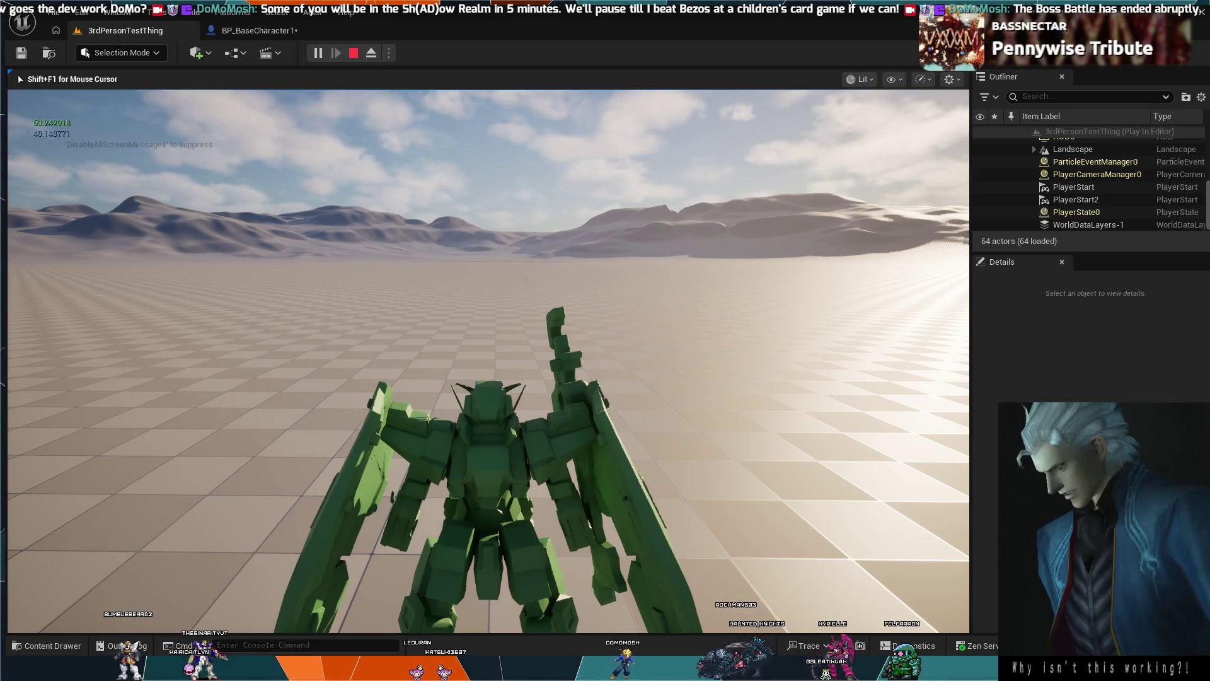
{"action": "key", "text": "Escape"}
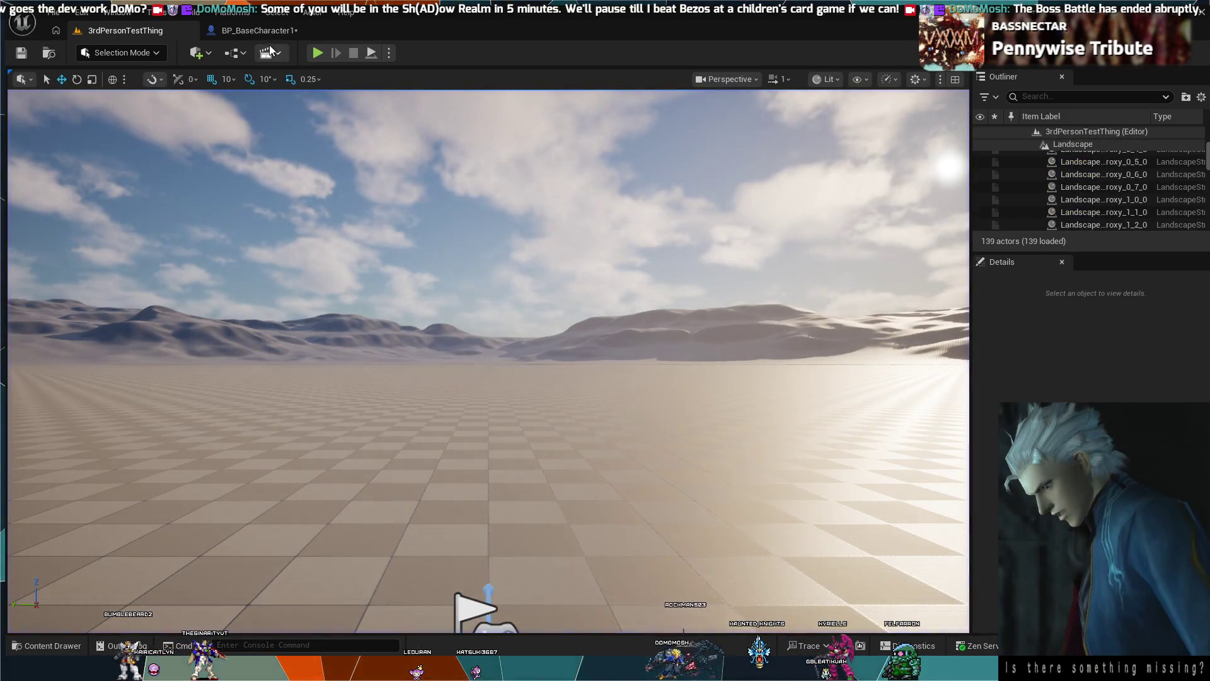
{"action": "left_click", "coordinate": [258, 30]}
Delete the trailing Branch, its SET nodes and the vector check nodes, then replay the level with Alt+P.
{"action": "scroll", "coordinate": [405, 275], "scroll_direction": "down", "scroll_amount": 1}
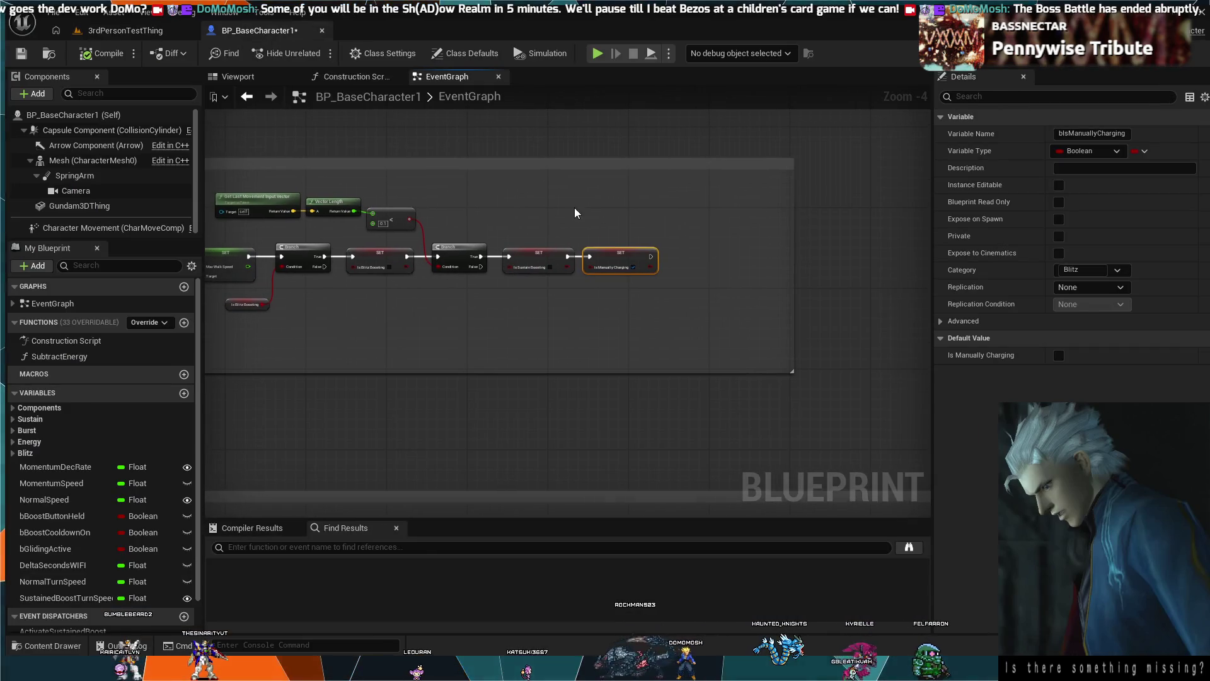
{"action": "left_click_drag", "start_coordinate": [639, 232], "coordinate": [436, 301]}
{"action": "key", "text": "Delete"}
{"action": "left_click_drag", "start_coordinate": [425, 227], "coordinate": [296, 222]}
{"action": "key", "text": "Delete"}
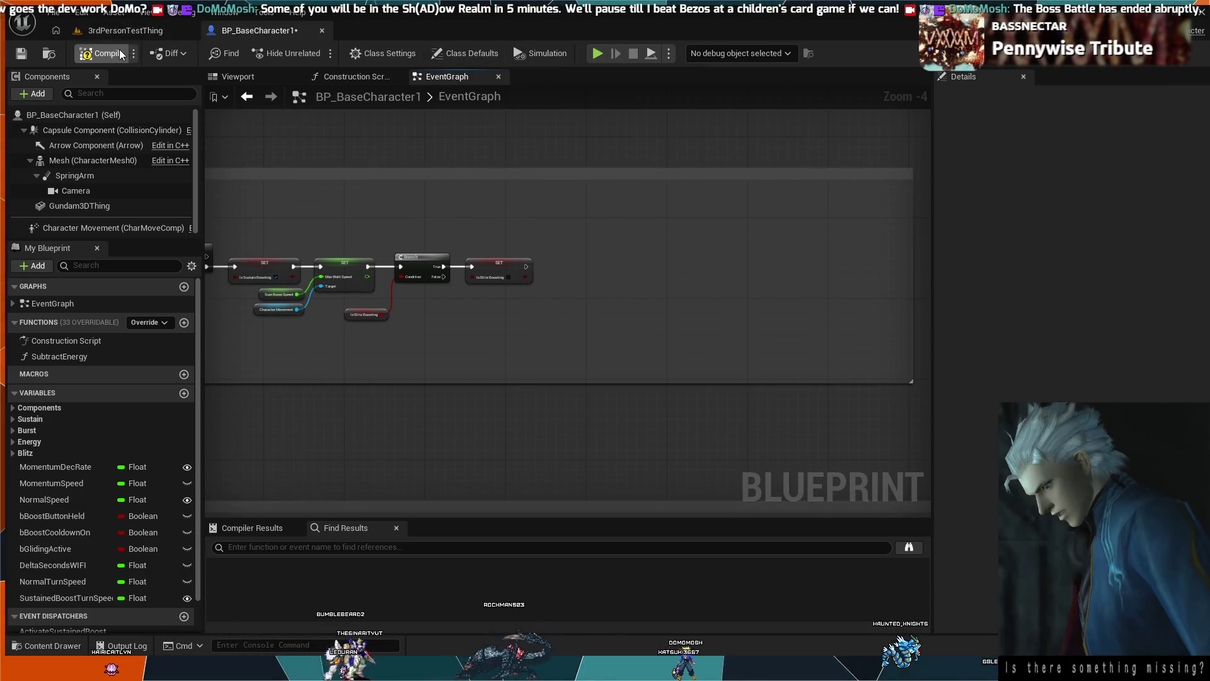
{"action": "left_click", "coordinate": [140, 33]}
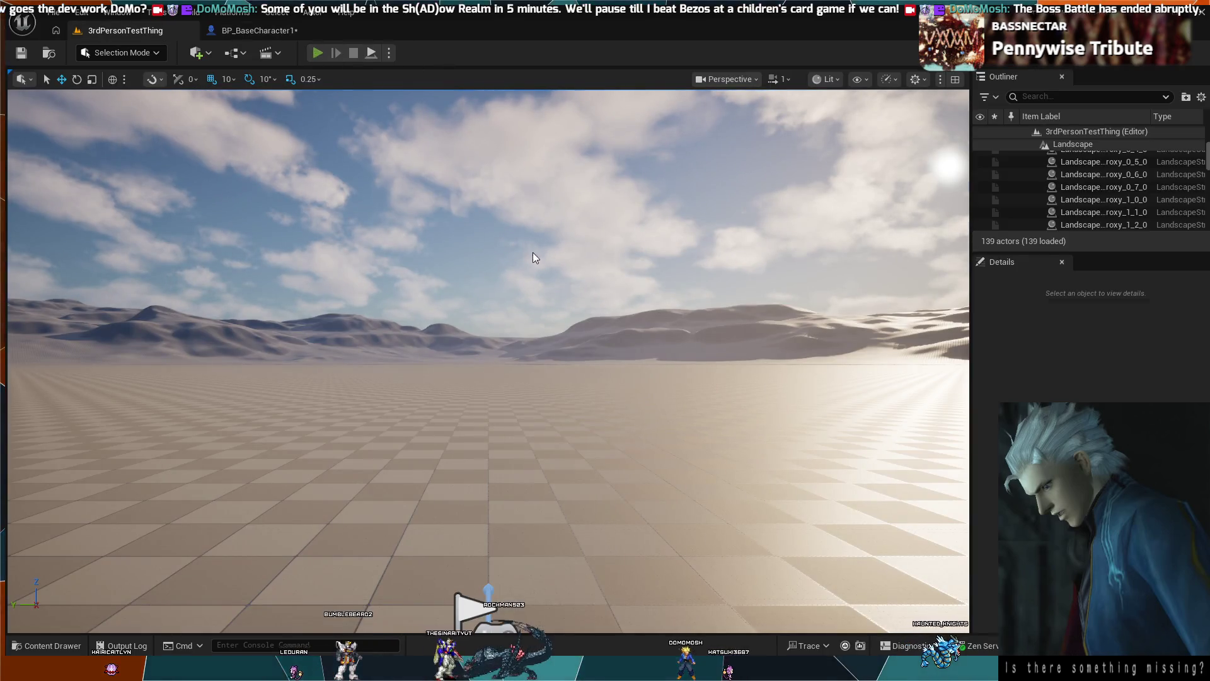
{"action": "key", "text": "alt+p"}
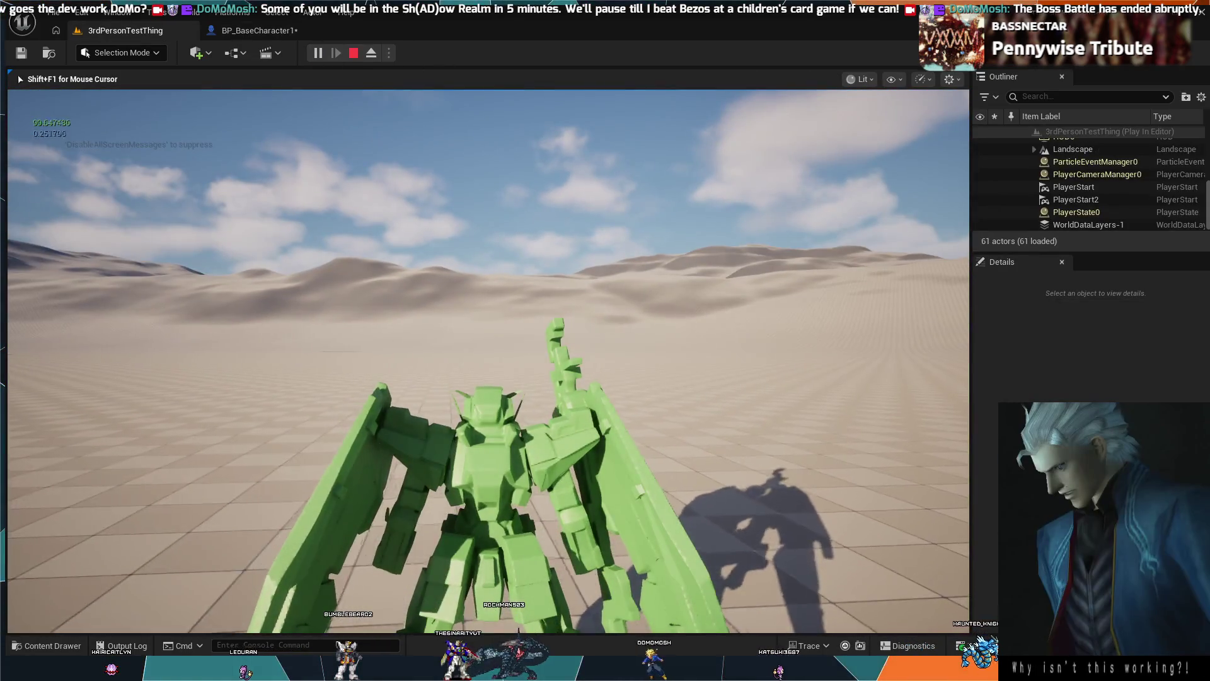
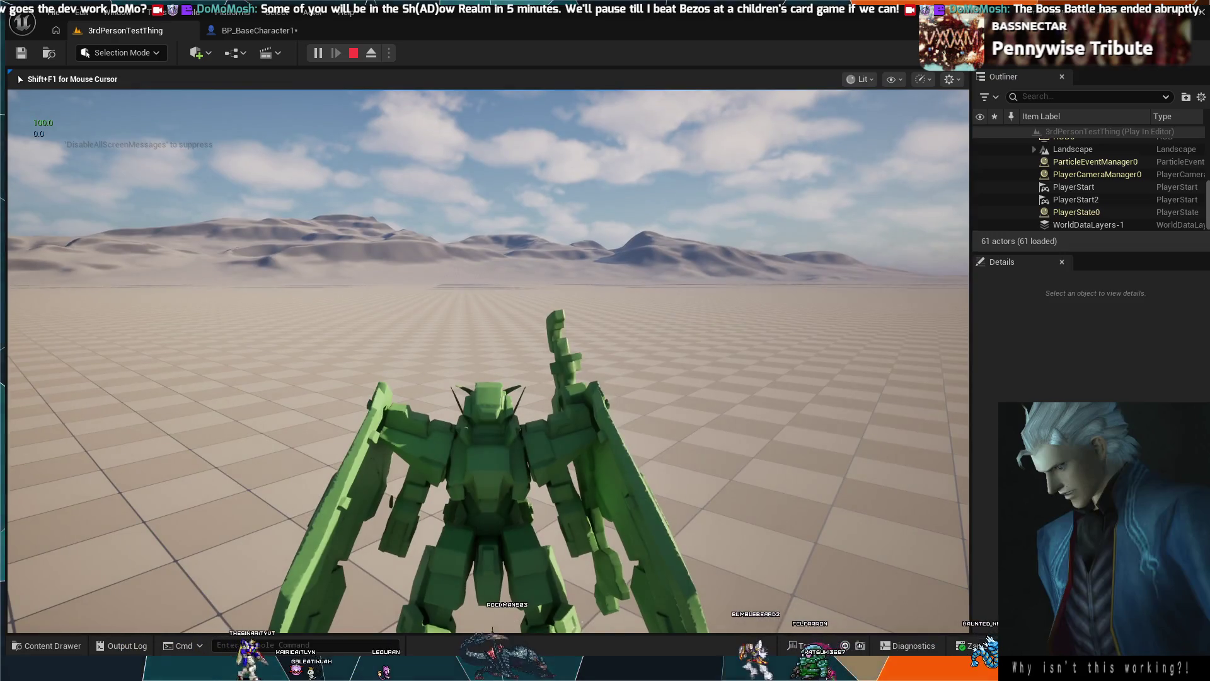
Restart the mech test play, release the mouse with Shift+F1, and switch to BP_BaseCharacter1.
{"action": "key", "text": "Escape"}
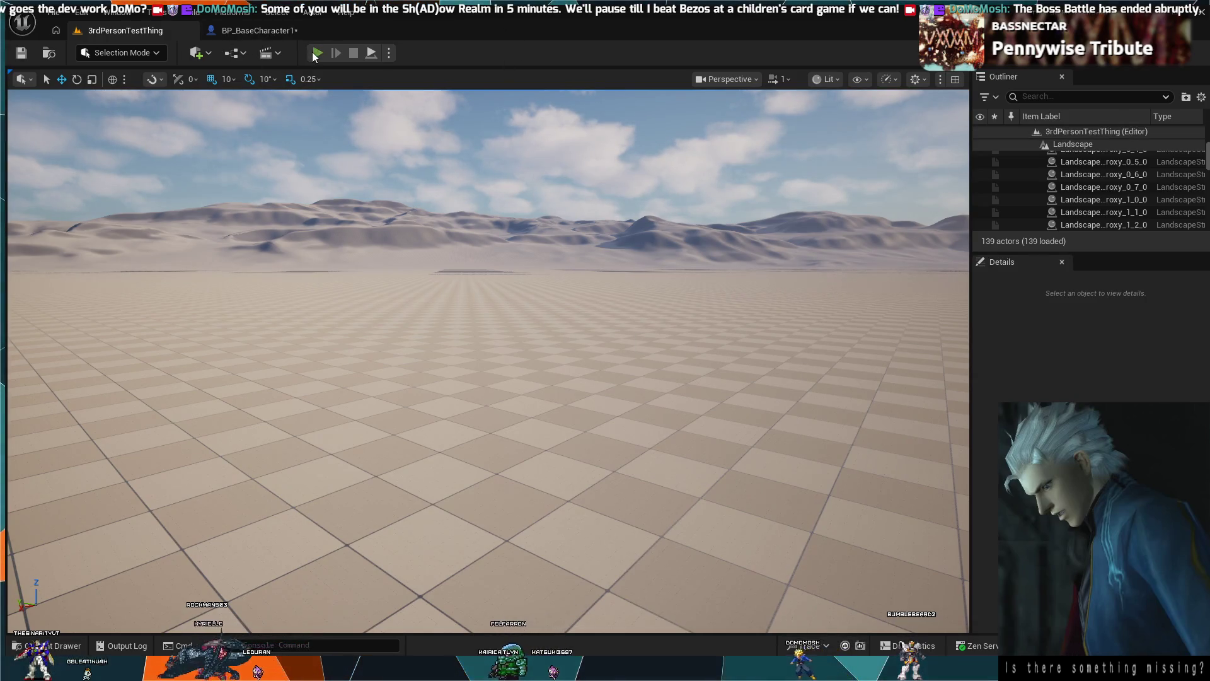
{"action": "left_click", "coordinate": [317, 53]}
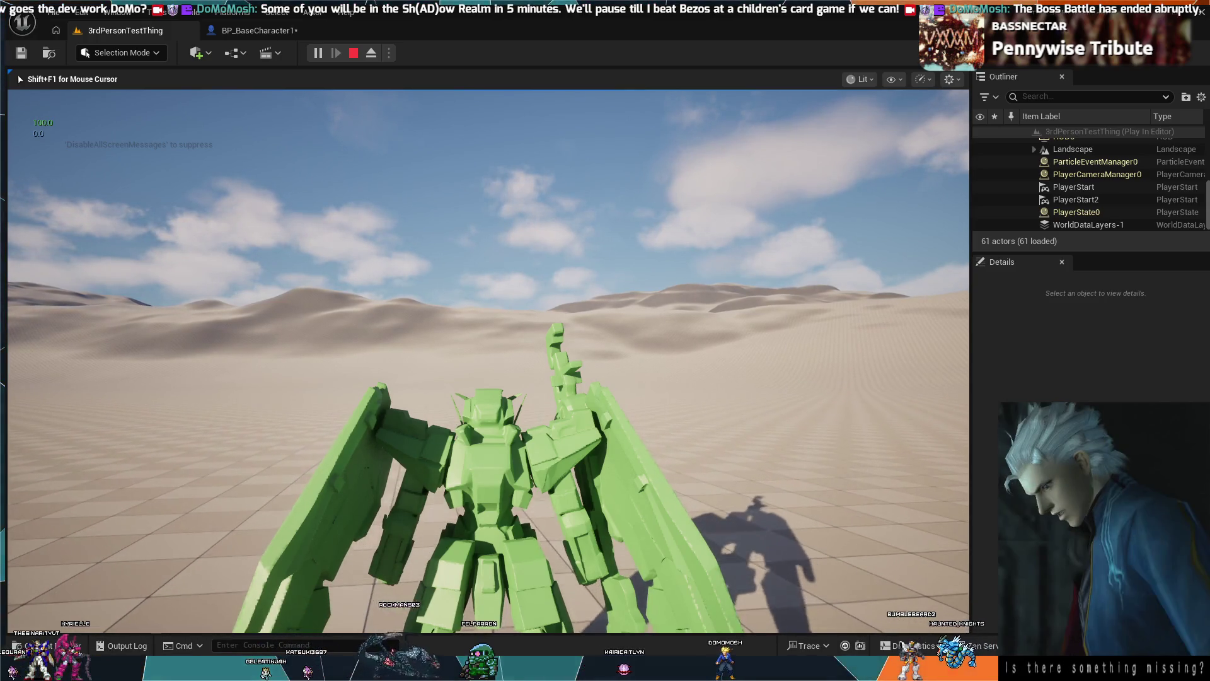
{"action": "mouse_move", "coordinate": [488, 360]}
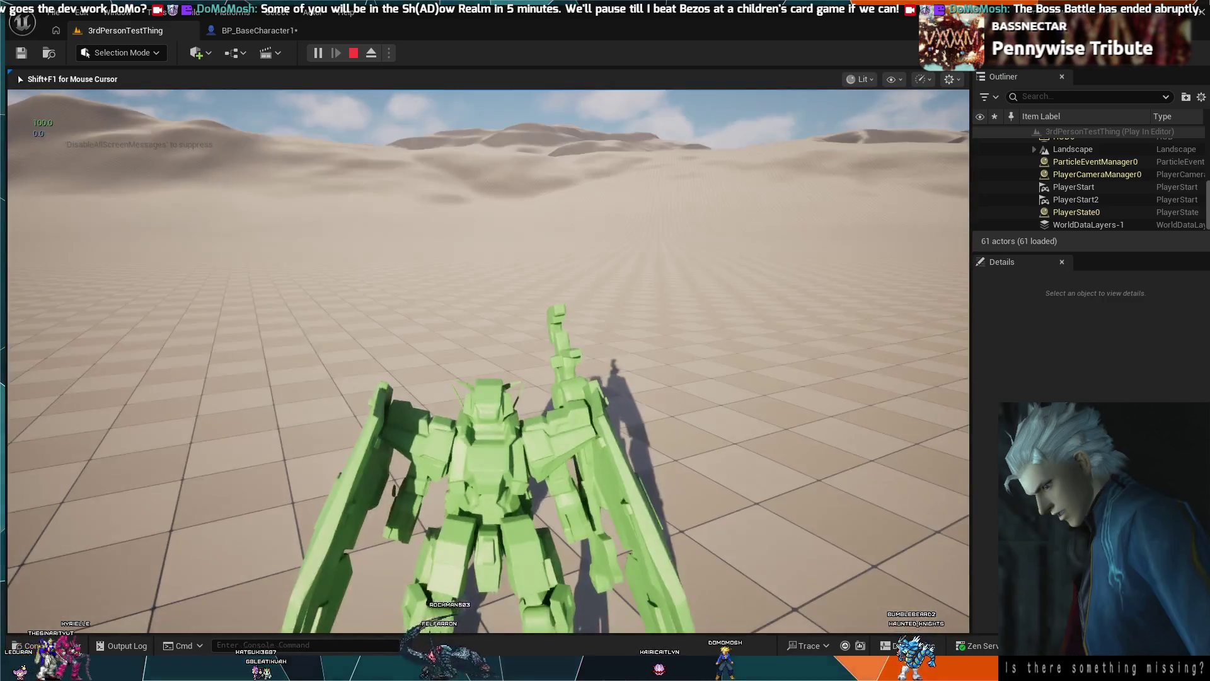
{"action": "key", "text": "shift+F1"}
{"action": "left_click", "coordinate": [271, 31]}
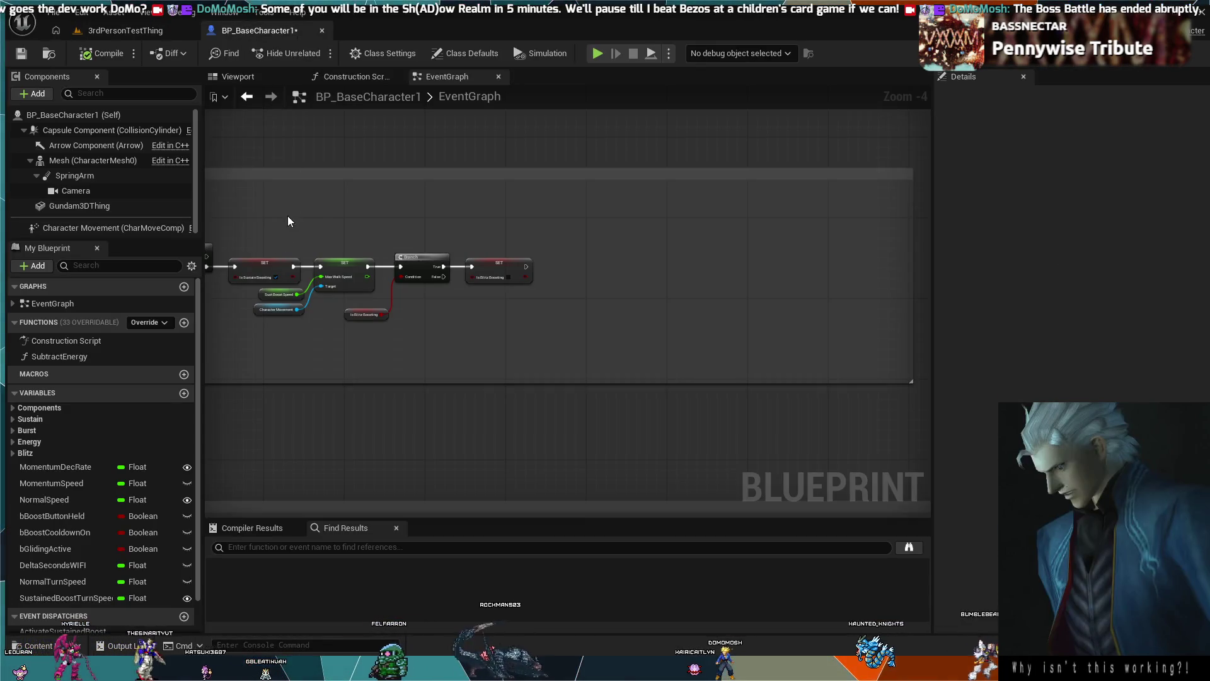
Zoom in on the Energy System comment nodes and select the first Print String node.
{"action": "scroll", "coordinate": [580, 237], "scroll_direction": "down", "scroll_amount": 4}
{"action": "scroll", "coordinate": [566, 355], "scroll_direction": "down", "scroll_amount": 1}
{"action": "left_click_drag", "start_coordinate": [566, 355], "coordinate": [581, 243]}
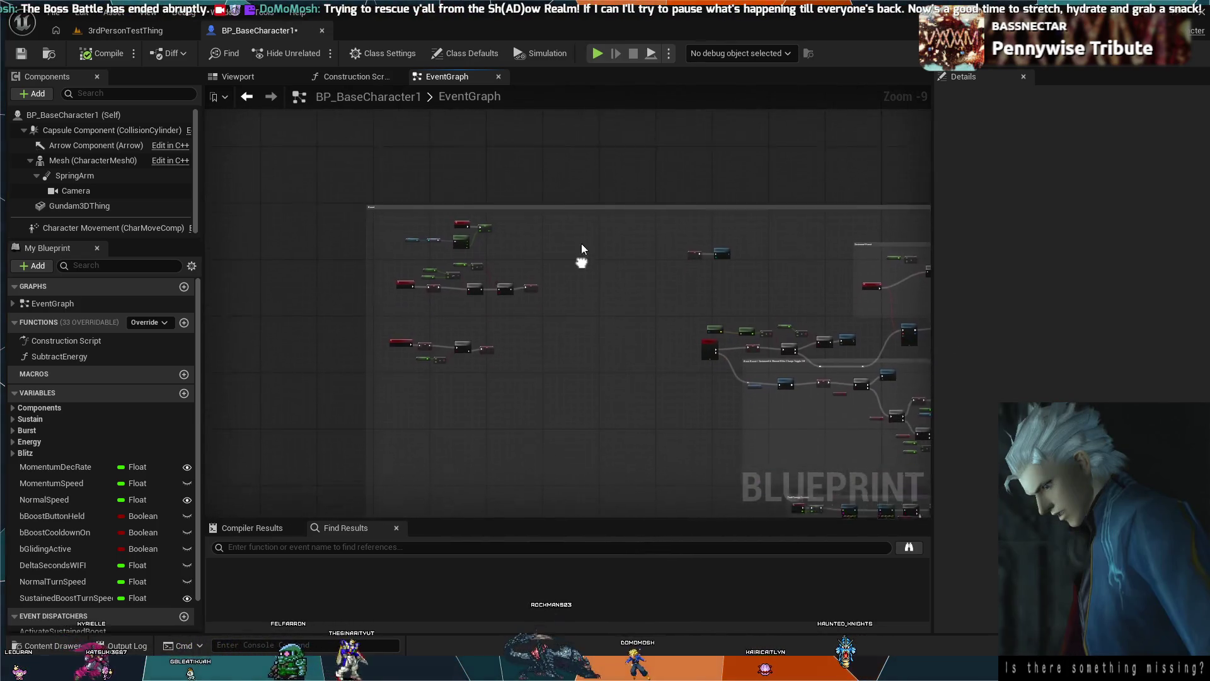
{"action": "scroll", "coordinate": [591, 319], "scroll_direction": "up", "scroll_amount": 3}
{"action": "scroll", "coordinate": [587, 256], "scroll_direction": "up", "scroll_amount": 1}
{"action": "scroll", "coordinate": [587, 256], "scroll_direction": "up", "scroll_amount": 4}
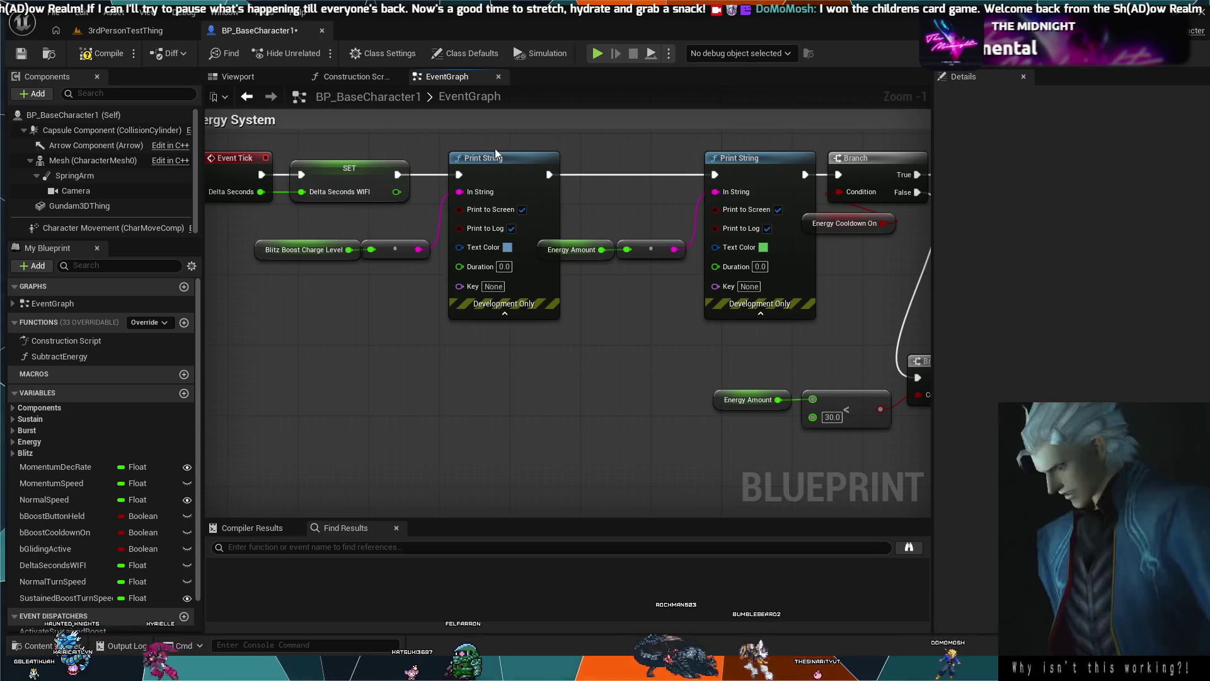
{"action": "left_click", "coordinate": [513, 168]}
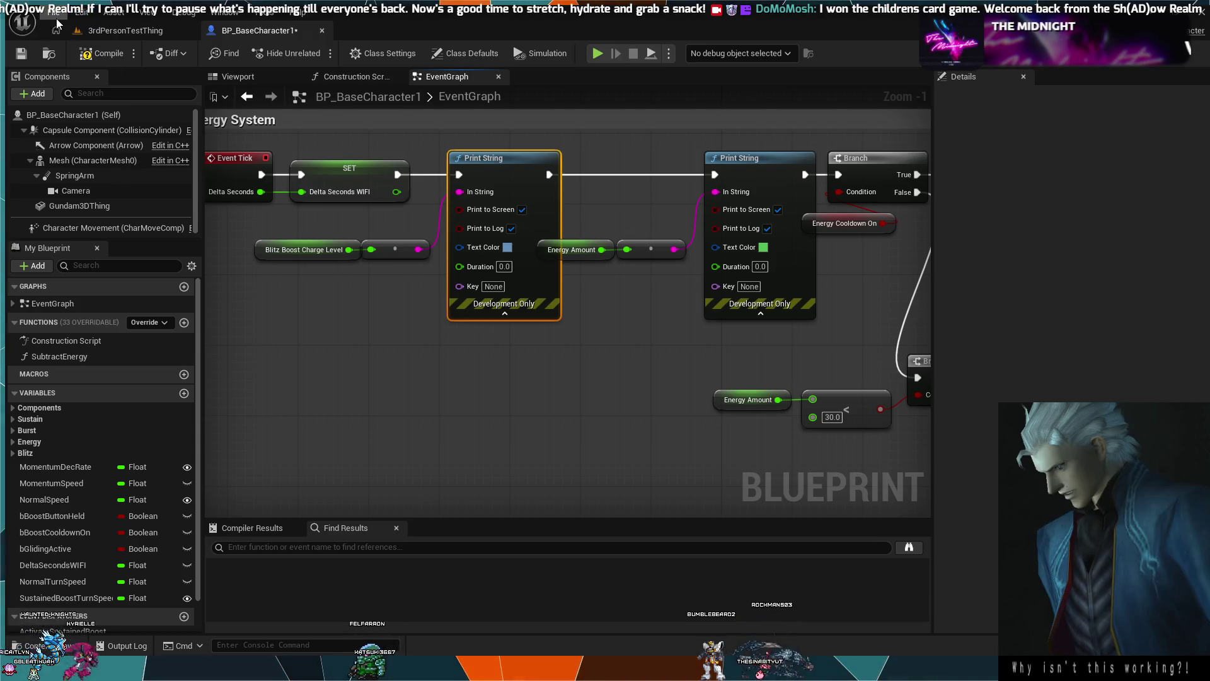
Compile BP_BaseCharacter1 and open the DefaultEditorFont asset in the font editor.
{"action": "left_click", "coordinate": [101, 56]}
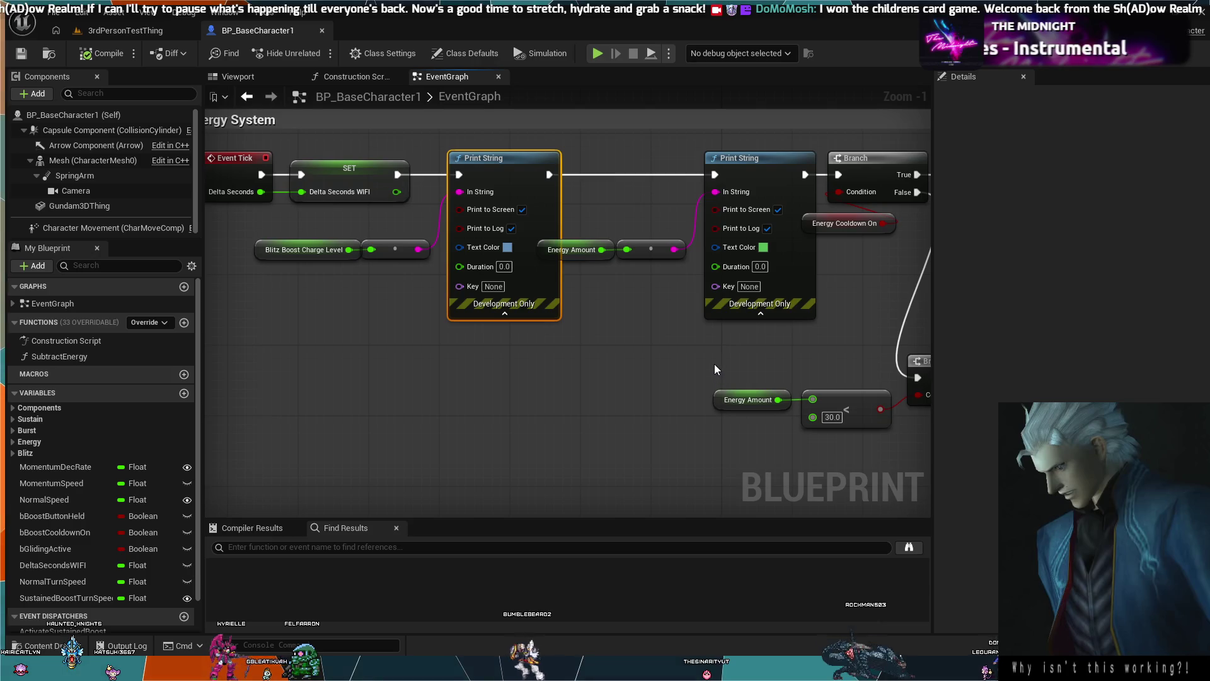
{"action": "double_click", "coordinate": [620, 261]}
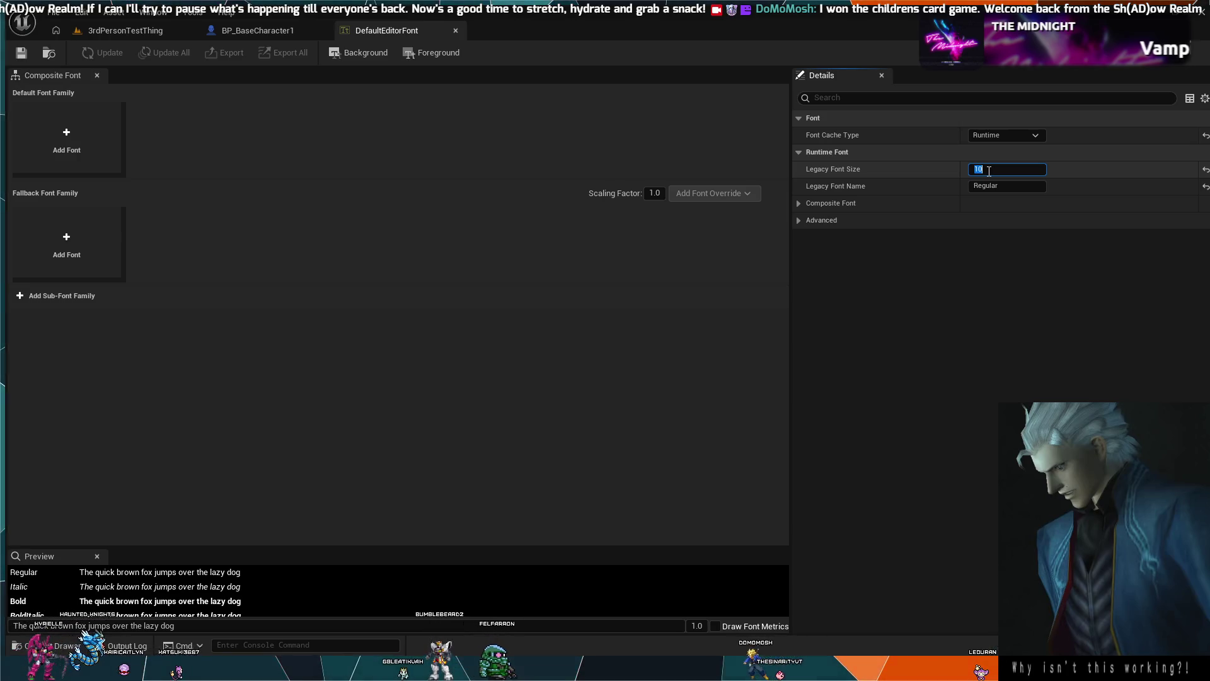
Set DefaultEditorFont's Legacy Font Size to 30, close the font editor, and start a test play.
{"action": "type", "text": "30"}
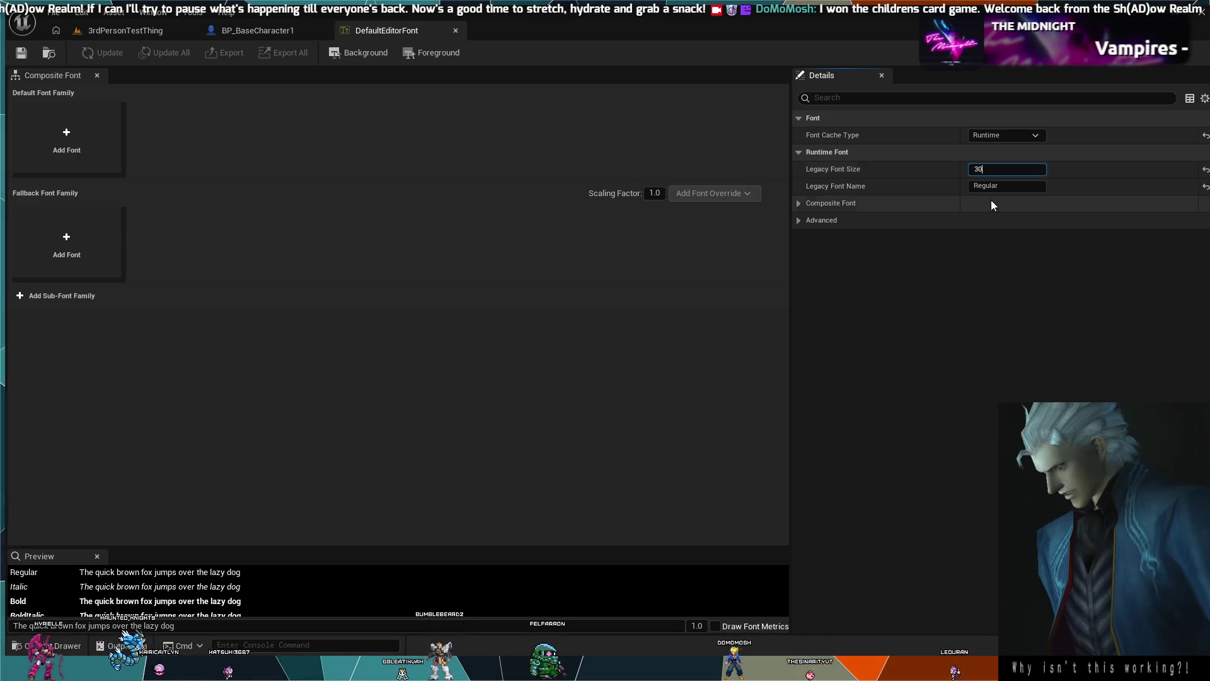
{"action": "key", "text": "Return"}
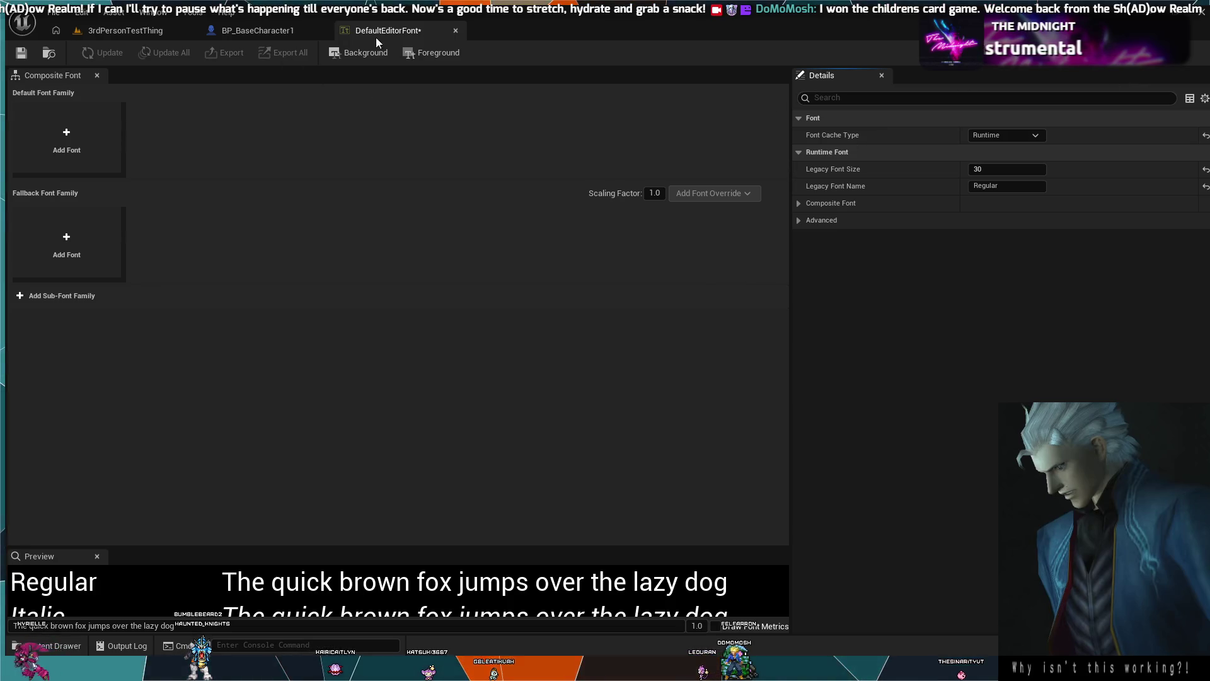
{"action": "left_click", "coordinate": [456, 30]}
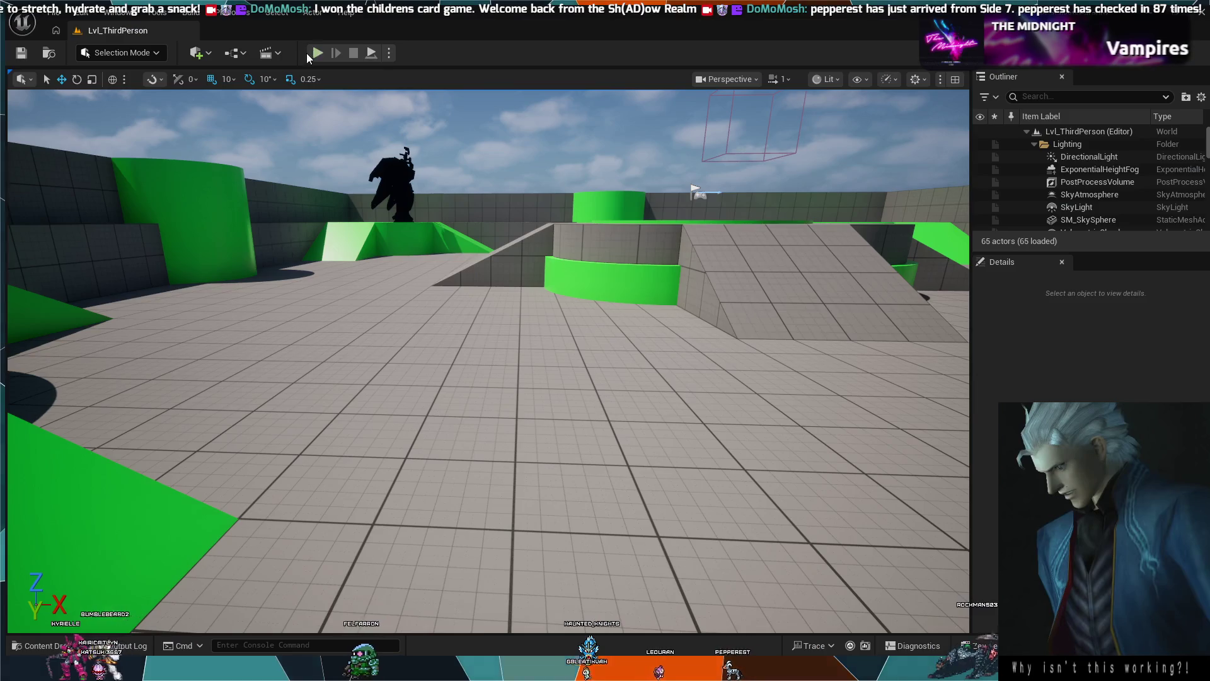
{"action": "left_click", "coordinate": [316, 53]}
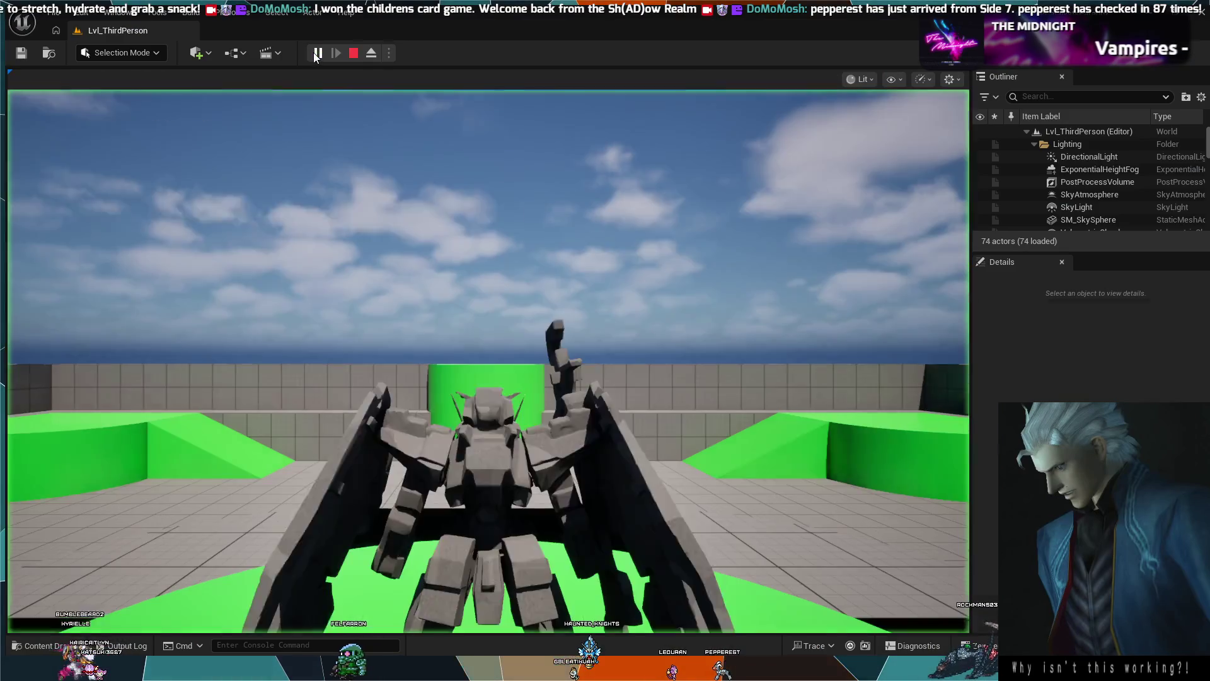
Give the game view input, test the mech briefly, then end the play session.
{"action": "left_click", "coordinate": [479, 315]}
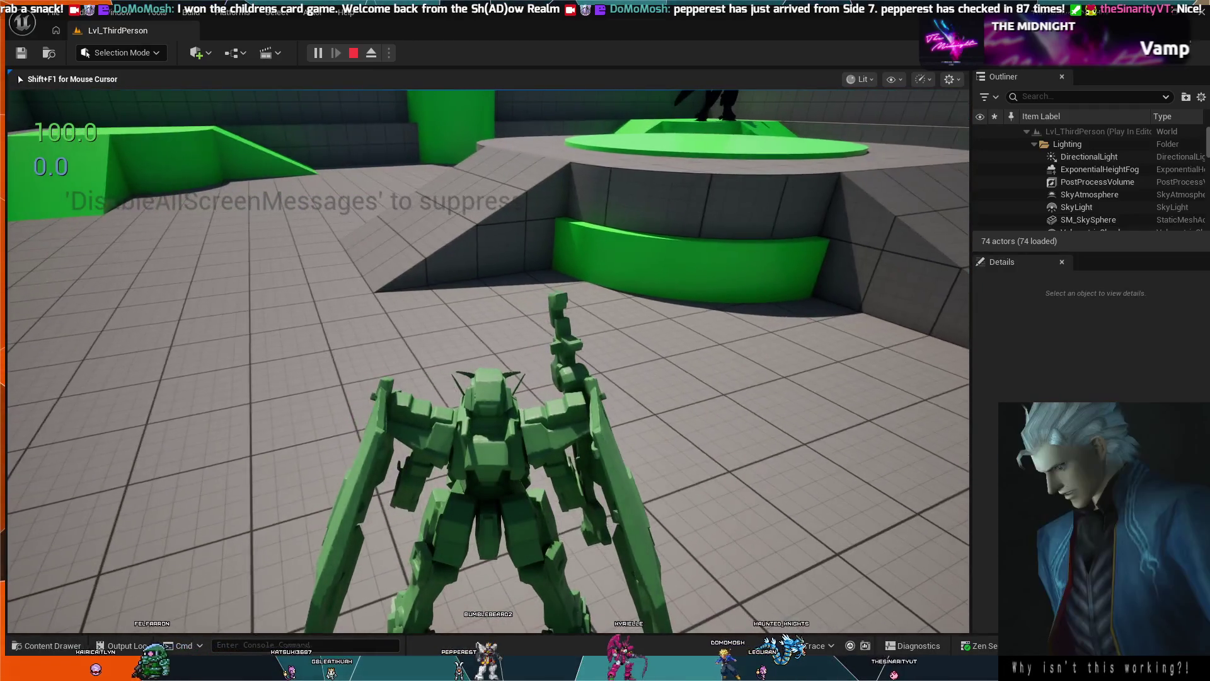
{"action": "key", "text": "Escape"}
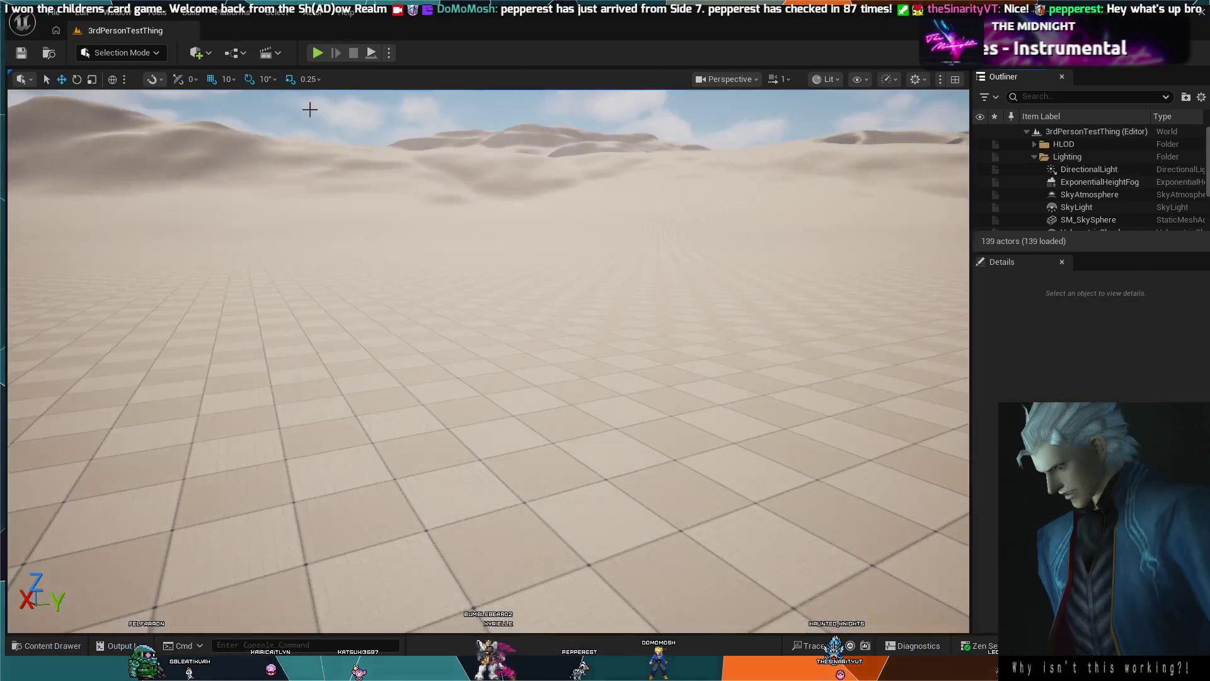
Play and boost to hit the Is Blitz Boosting breakpoint, remove it, stop, and return to the level.
{"action": "left_click", "coordinate": [316, 52]}
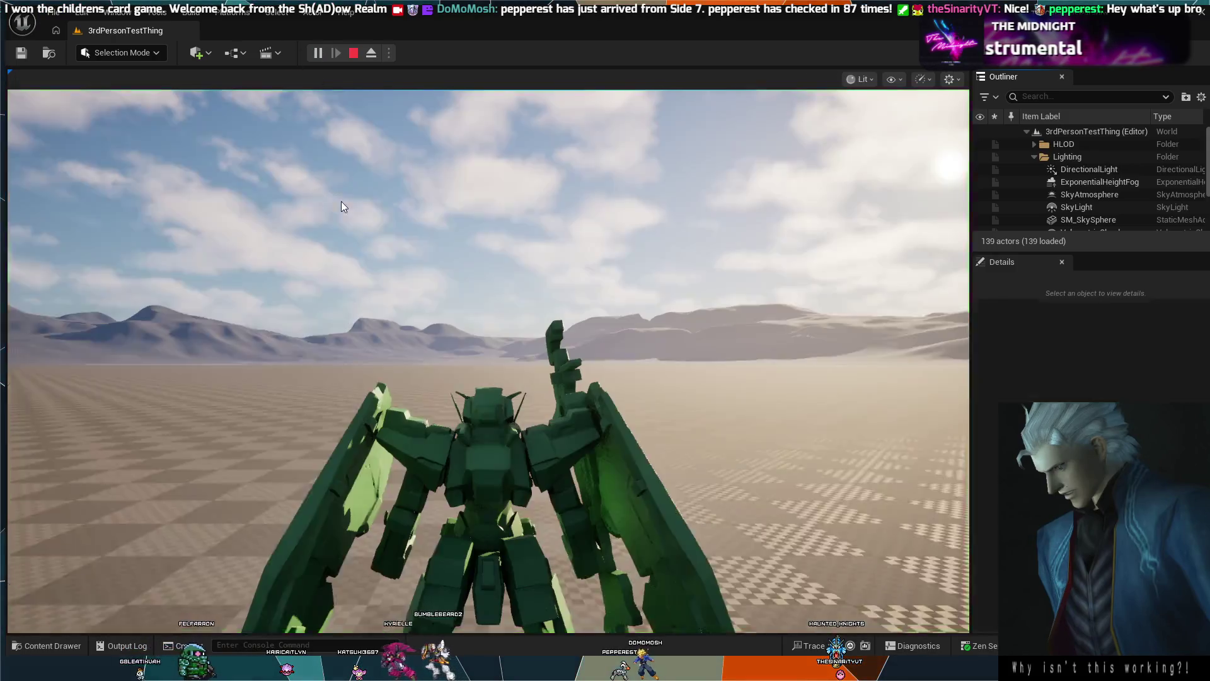
{"action": "key", "text": "space"}
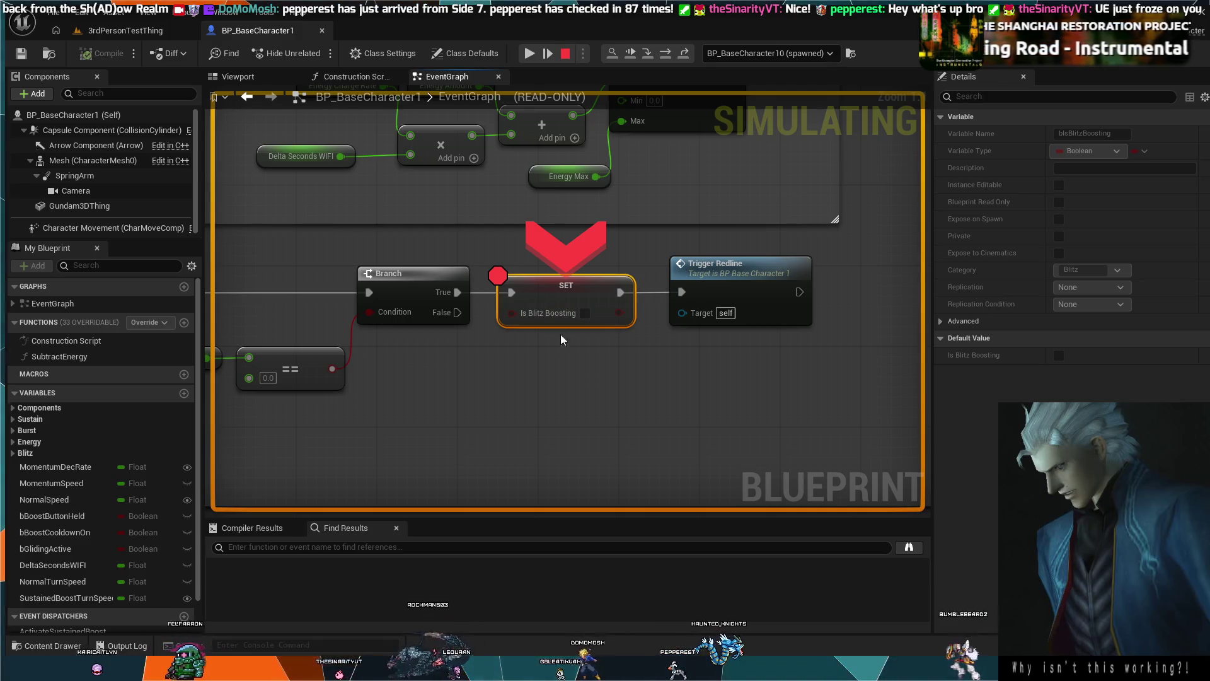
{"action": "key", "text": "F9"}
{"action": "left_click", "coordinate": [504, 389]}
{"action": "left_click", "coordinate": [564, 53]}
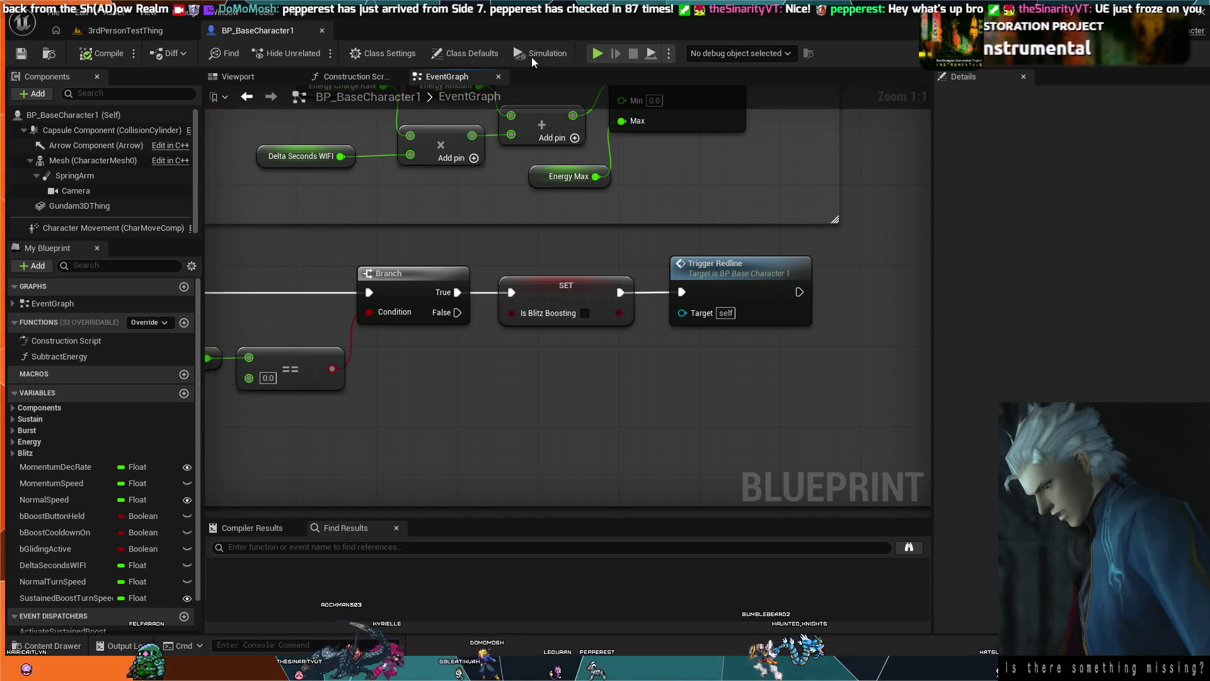
{"action": "left_click", "coordinate": [115, 29]}
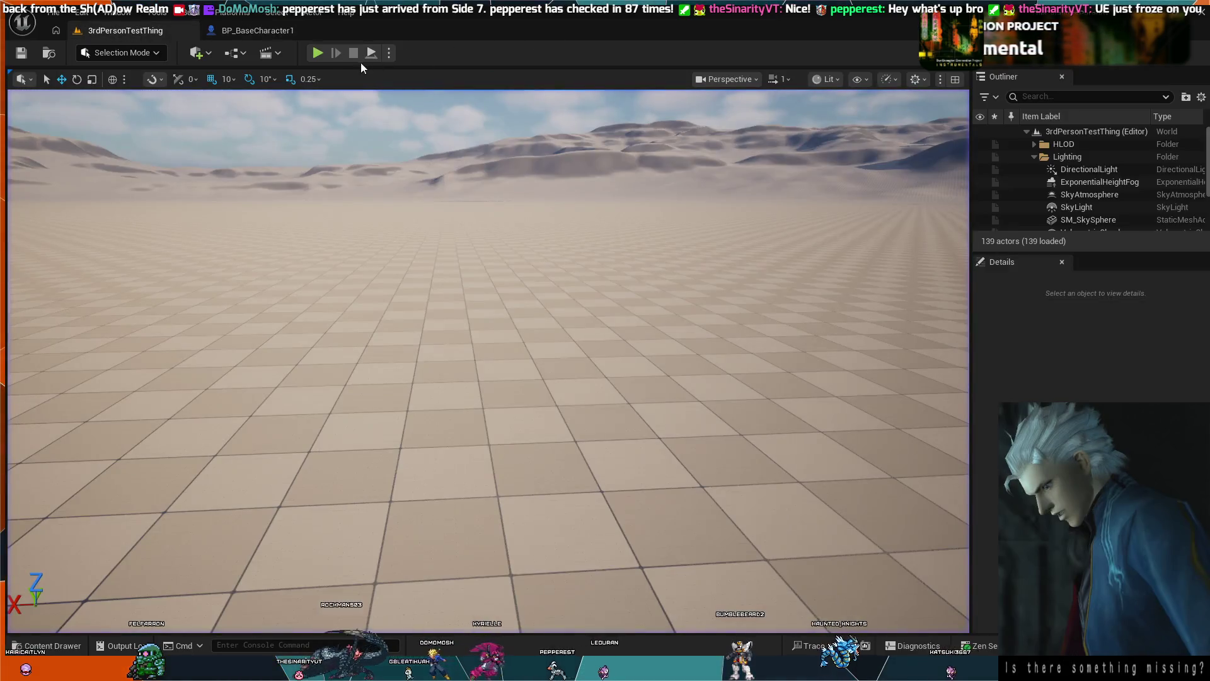
Test-play and boost the mech, watching the large energy values shift from 100.0/0.0 downward.
{"action": "left_click", "coordinate": [316, 53]}
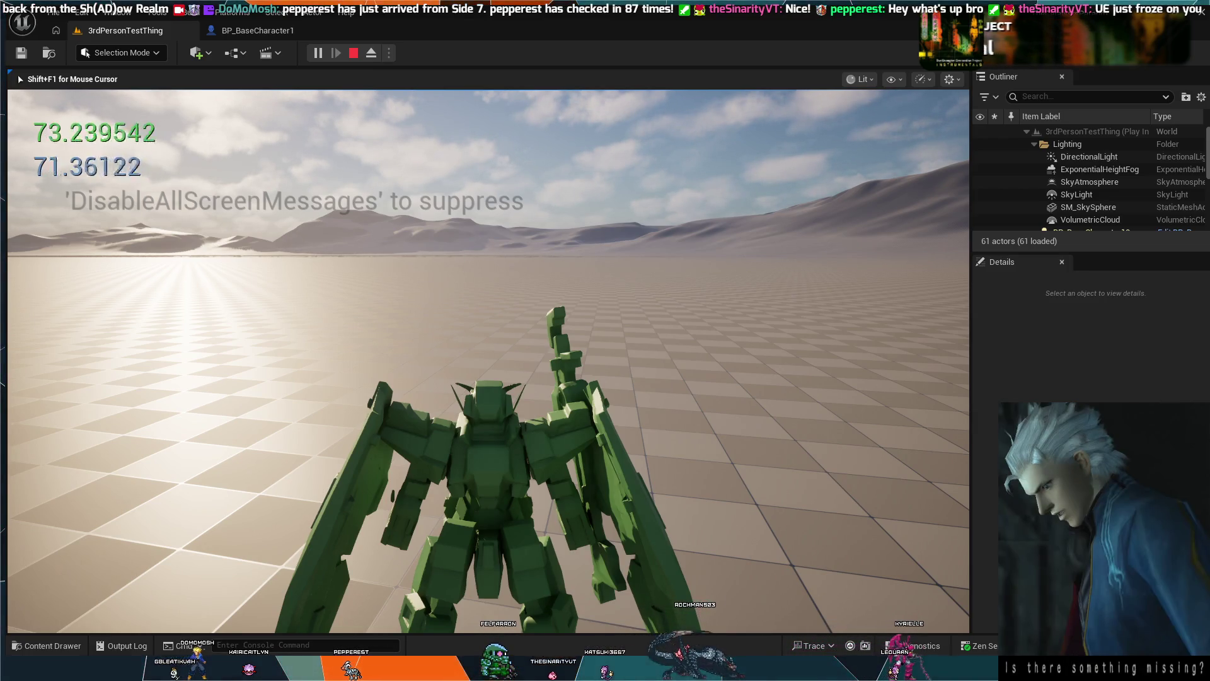
{"action": "key", "text": "e"}
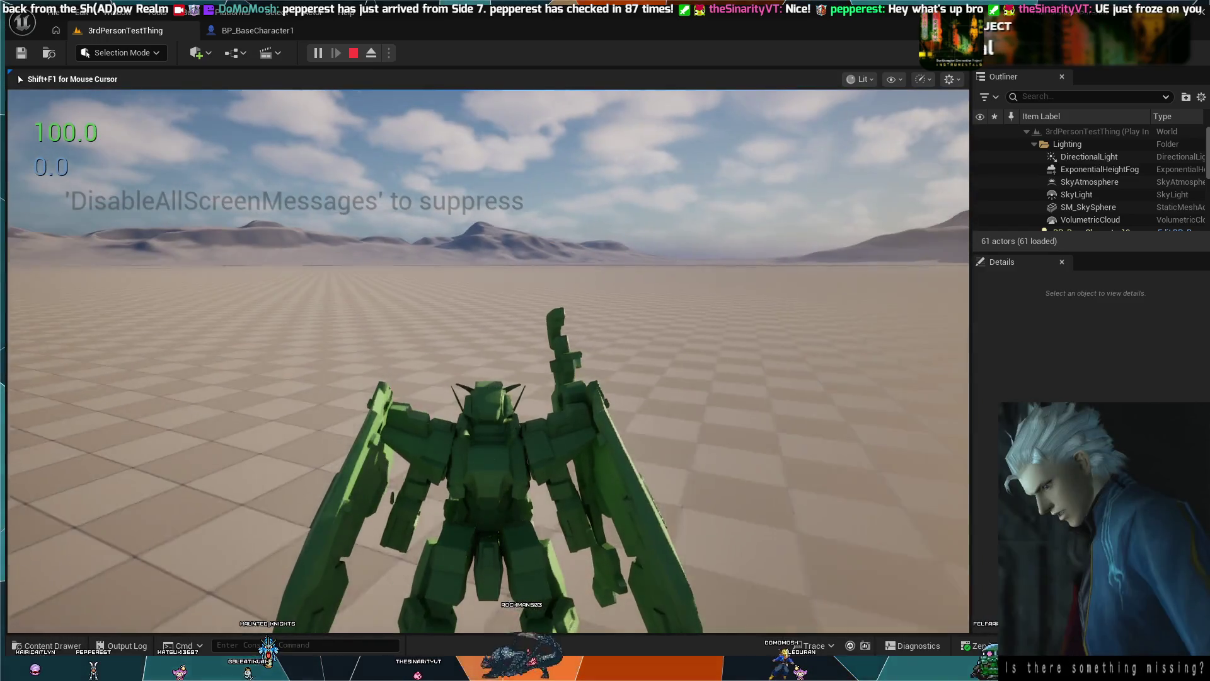
{"action": "key", "text": "w"}
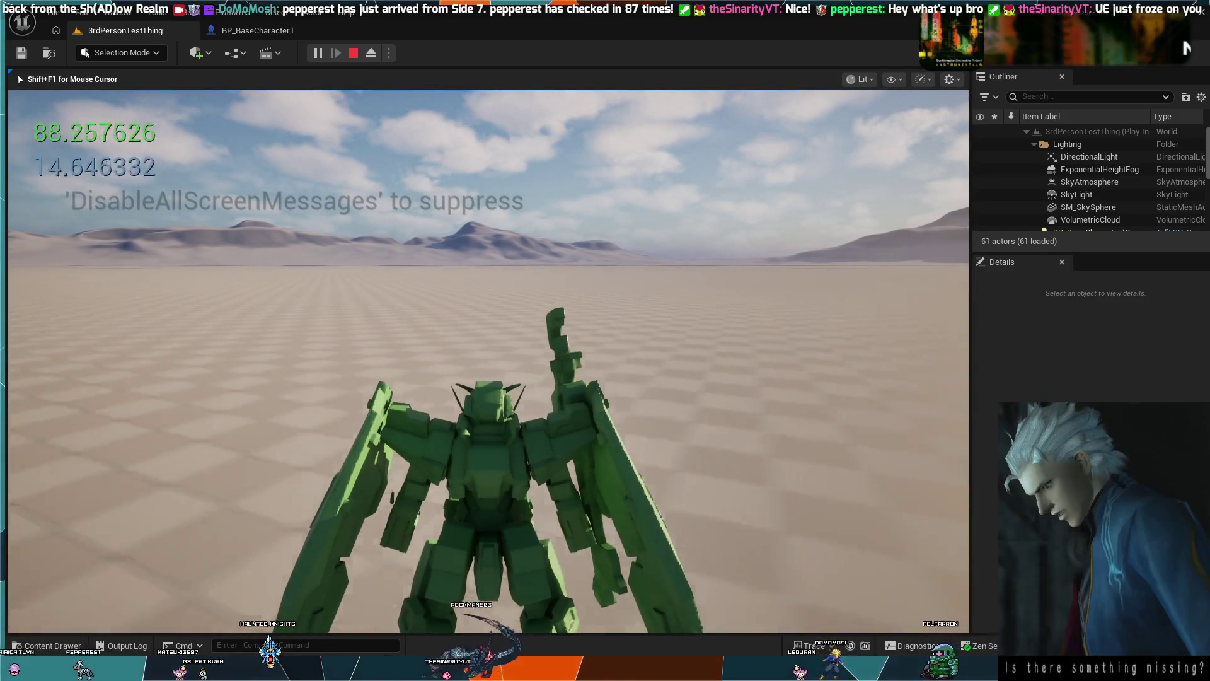